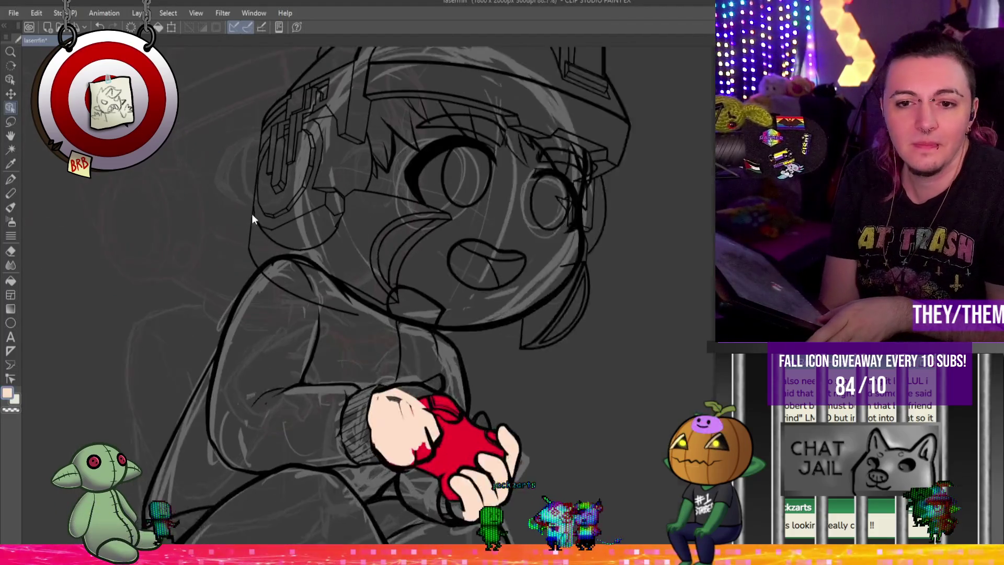
# Pan and zoom the view onto the character's hands holding the red heart.
pyautogui.moveTo(225, 214); pyautogui.dragTo(271, 213)
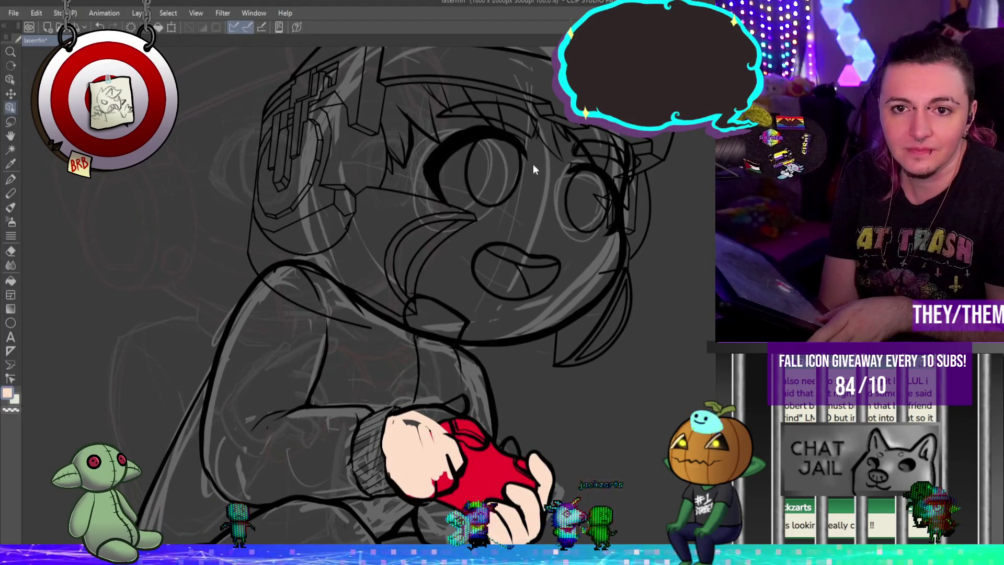
pyautogui.scroll(-3, 533, 165)
pyautogui.scroll(-1, 491, 144)
pyautogui.scroll(-2, 486, 121)
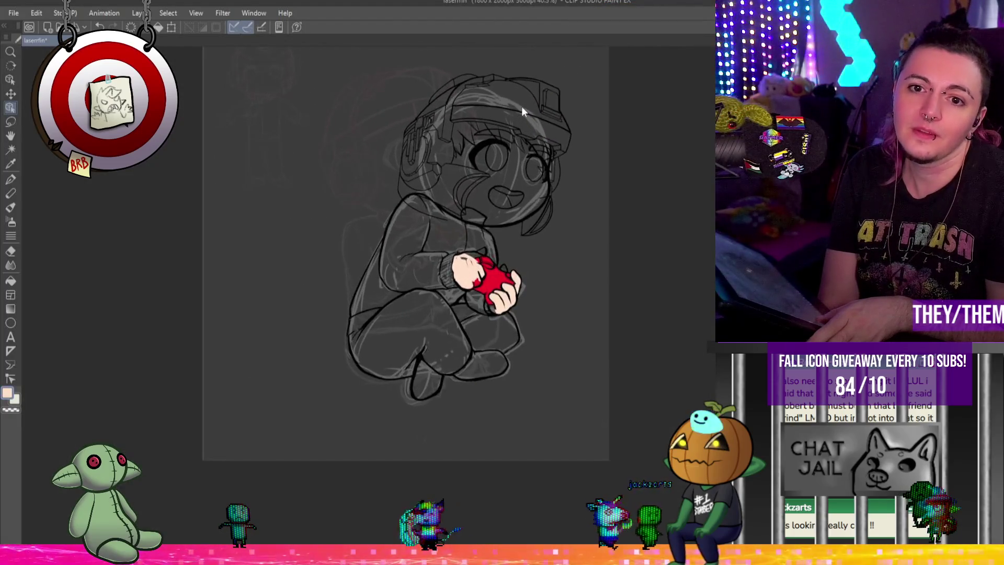
pyautogui.scroll(1, 523, 111)
pyautogui.scroll(1, 523, 111)
pyautogui.scroll(1, 526, 115)
pyautogui.scroll(1, 526, 115)
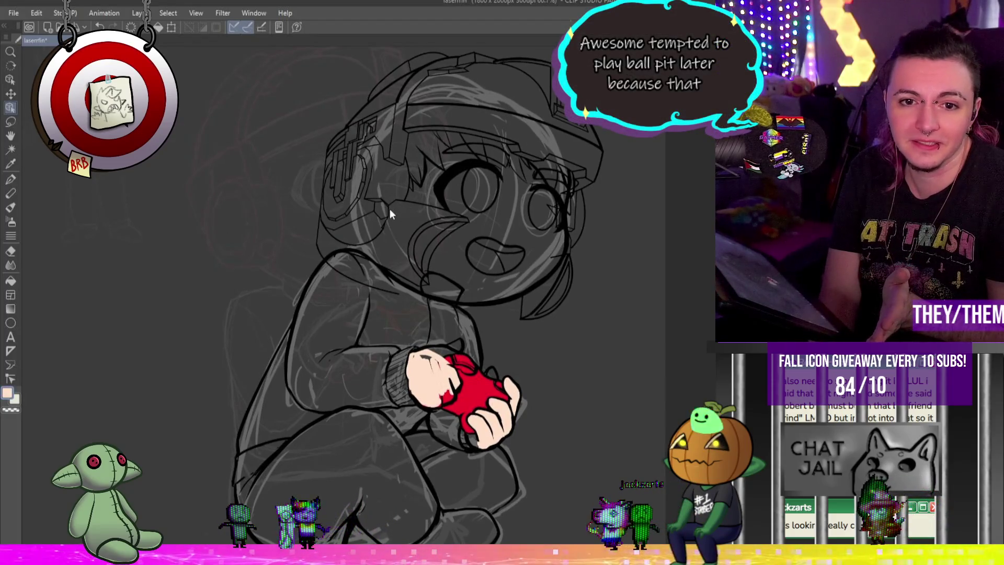
pyautogui.scroll(-1, 390, 209)
pyautogui.scroll(1, 395, 209)
pyautogui.scroll(1, 375, 213)
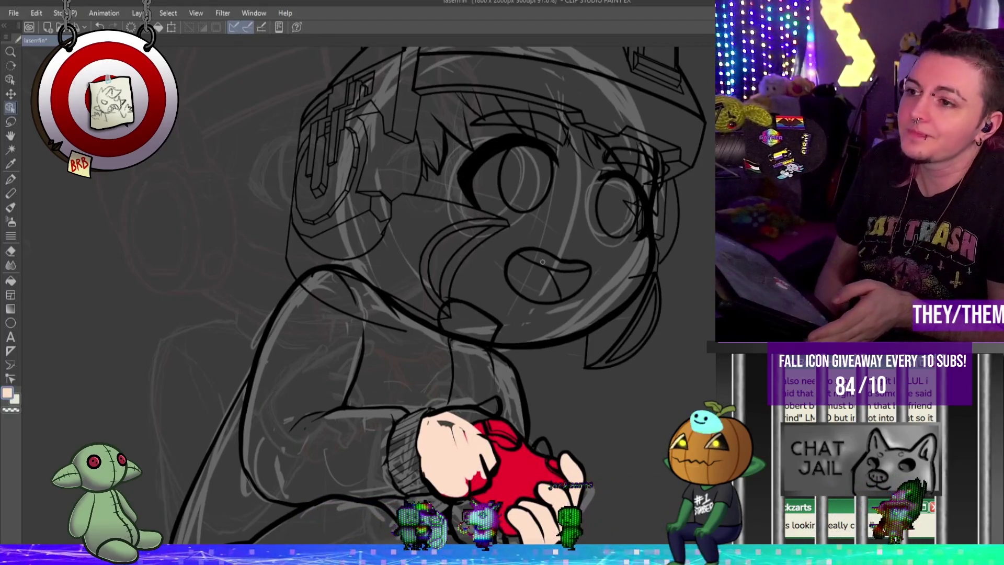
pyautogui.scroll(-2, 454, 230)
pyautogui.scroll(-3, 644, 233)
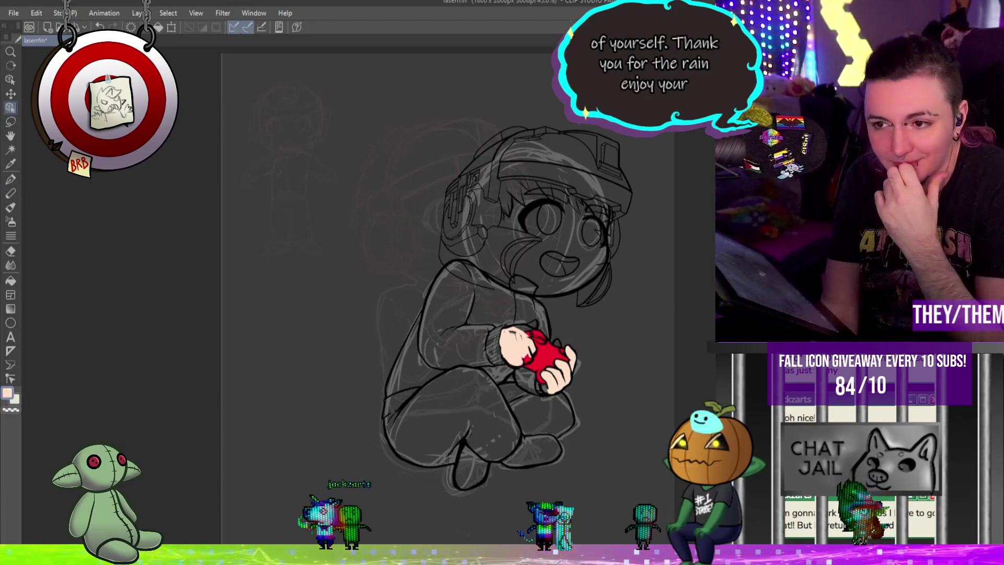
pyautogui.scroll(3, 517, 306)
pyautogui.scroll(2, 517, 306)
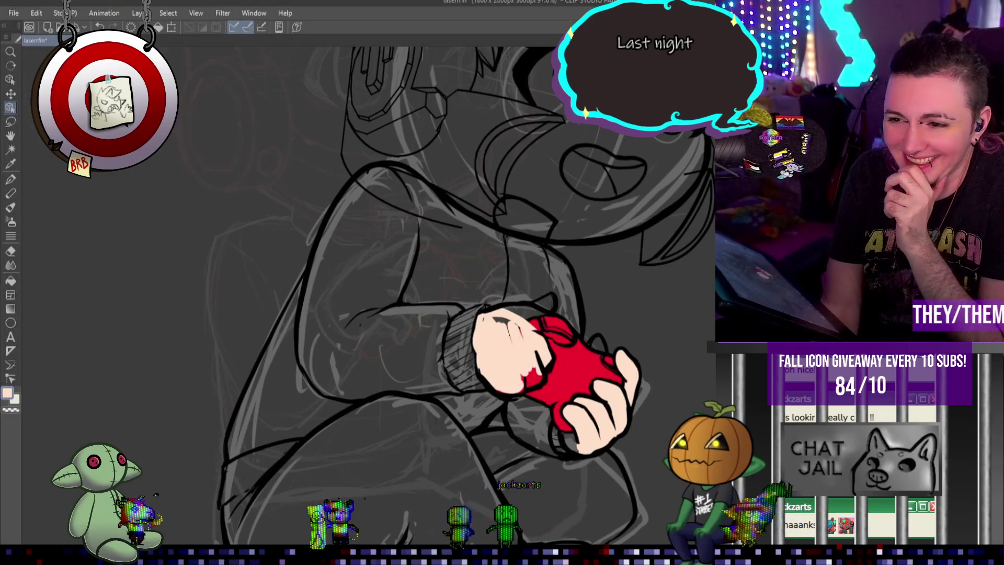
# Paint a skin-coloured thumb over the heart's right edge, comparing with undo and redo.
pyautogui.moveTo(619, 353); pyautogui.dragTo(636, 395)
pyautogui.moveTo(531, 335); pyautogui.dragTo(547, 384)
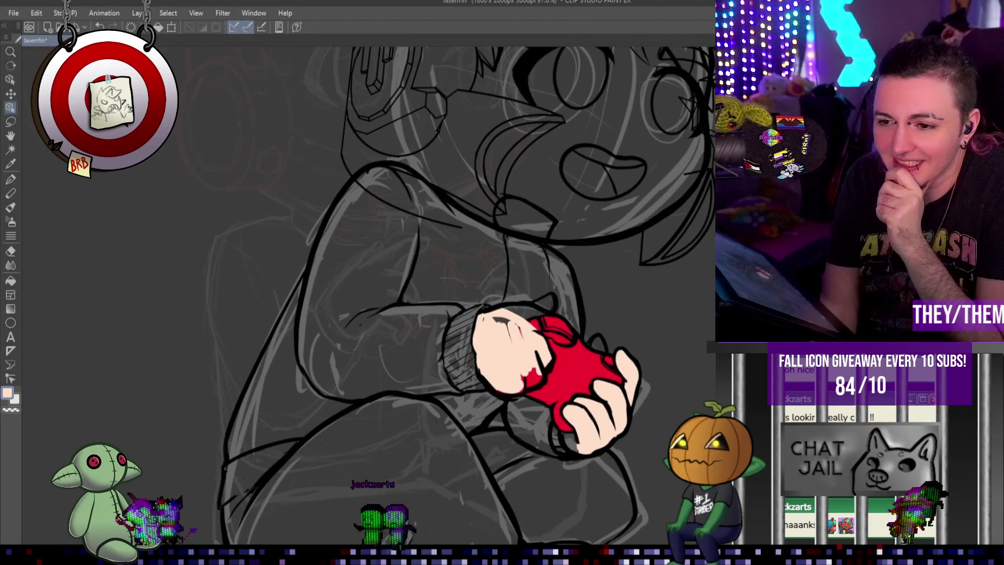
pyautogui.hotkey('ctrl', 'z')
pyautogui.hotkey('ctrl', 'y')
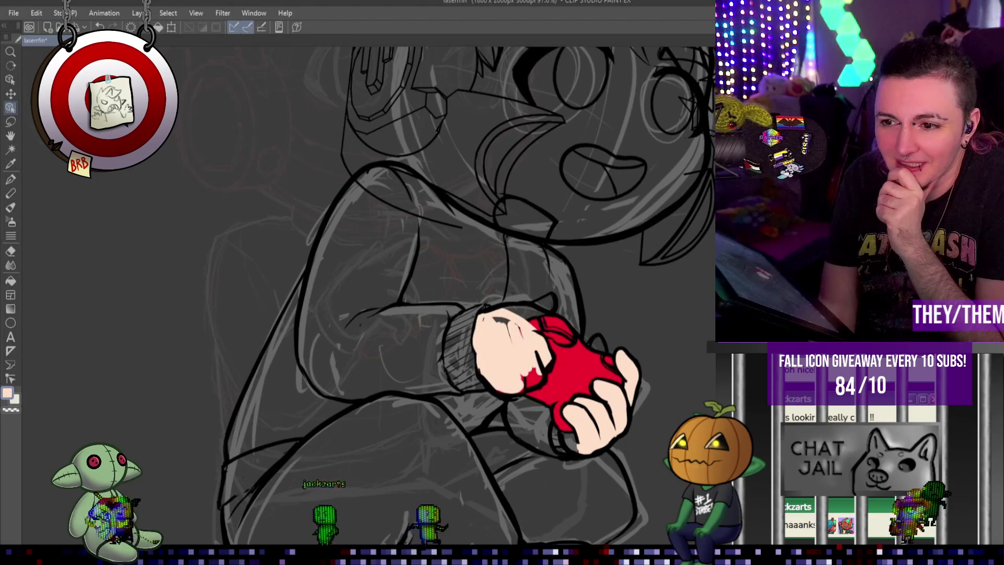
pyautogui.scroll(3, 545, 309)
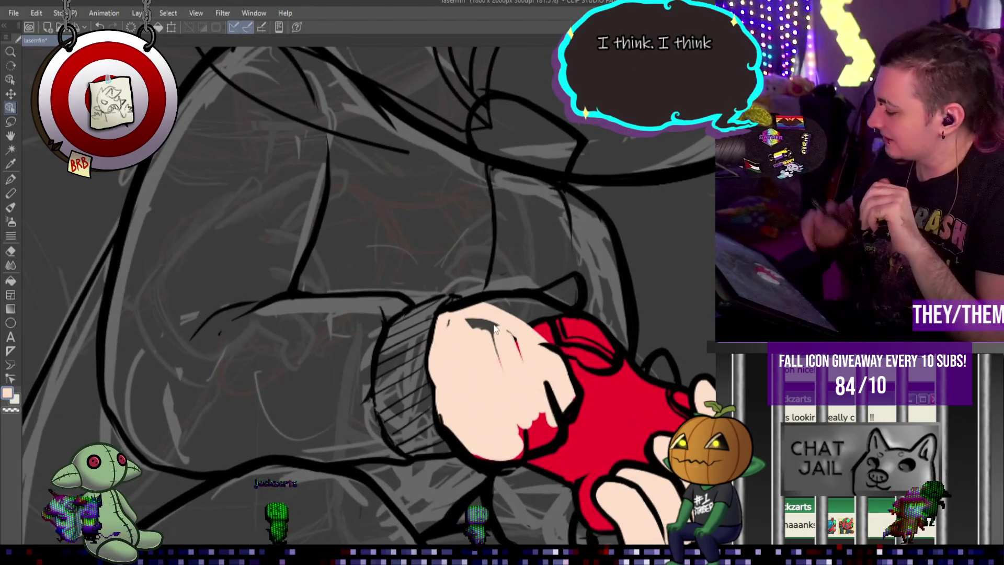
# With the Pen, paint skin colour over the red atop the fist, then undo the last stroke.
pyautogui.click(16, 180)
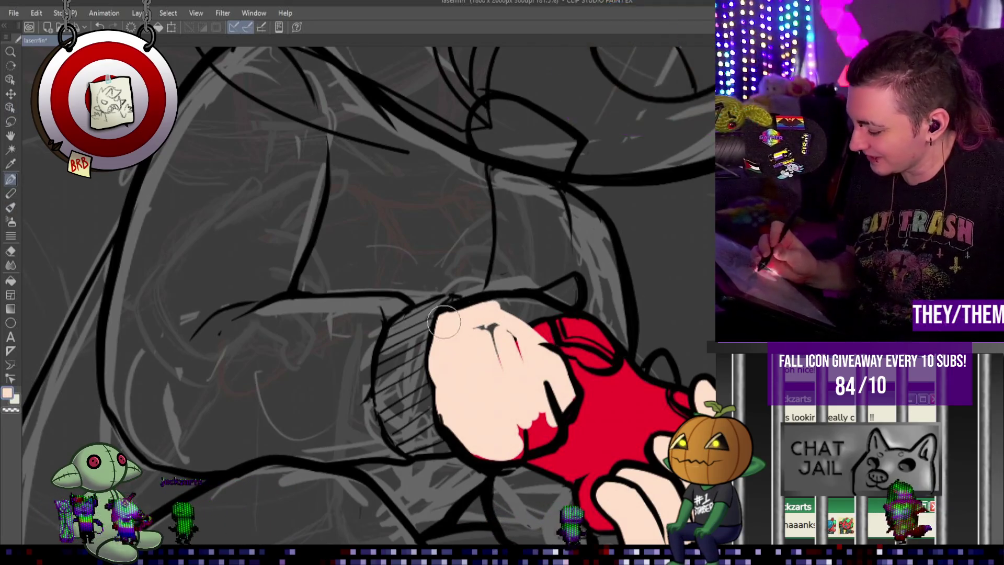
pyautogui.moveTo(591, 343)
pyautogui.mouseDown()
pyautogui.moveTo(558, 320)
pyautogui.moveTo(612, 365)
pyautogui.mouseUp()
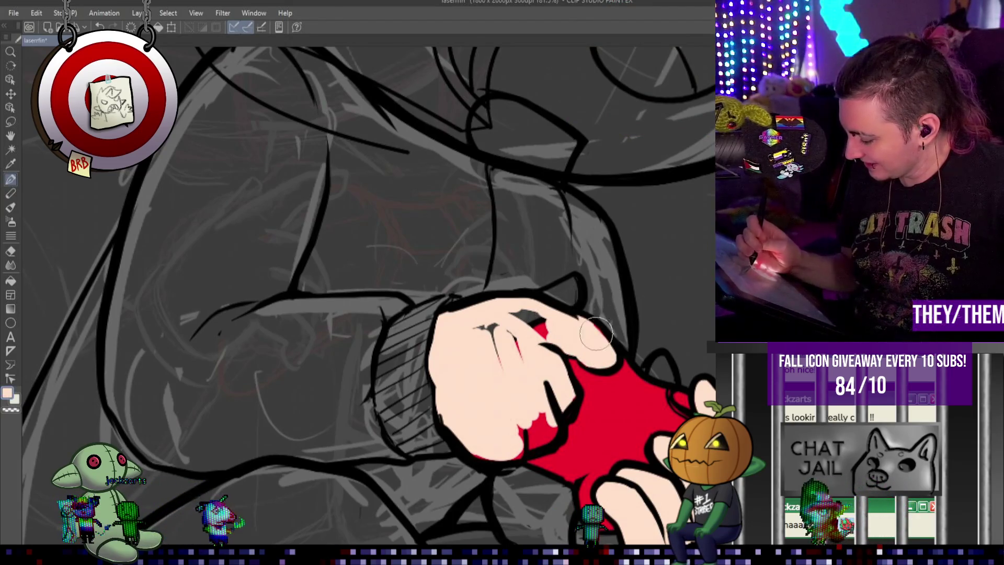
pyautogui.moveTo(573, 324); pyautogui.dragTo(474, 317)
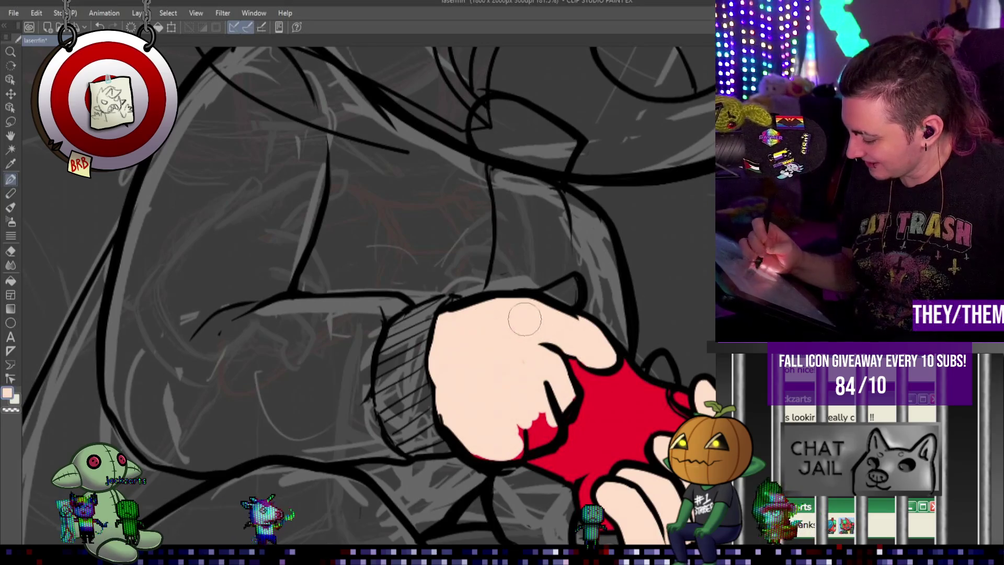
pyautogui.hotkey('ctrl', 'z')
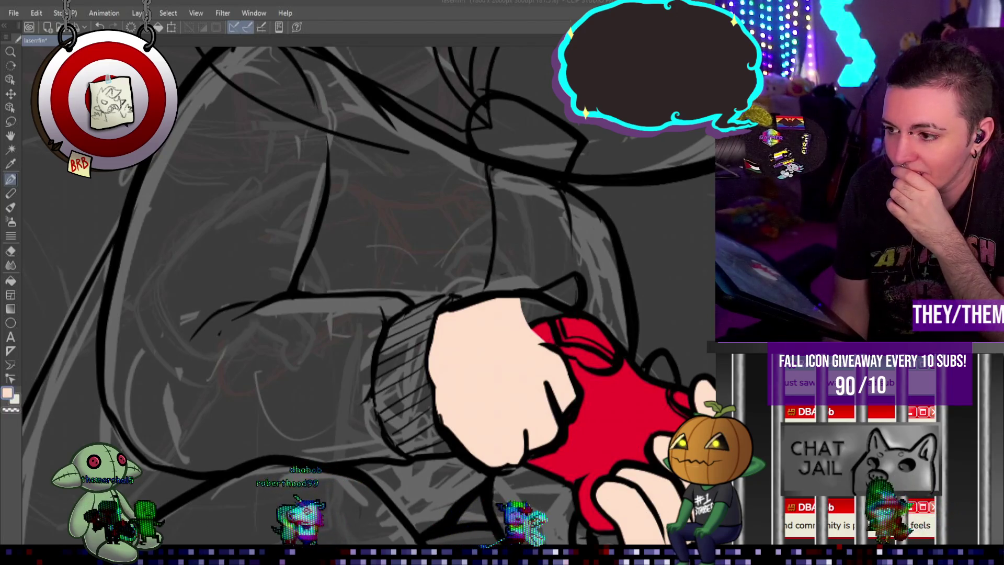
# Compare the fist's skin fill with undo/redo and set the main colour to black.
pyautogui.hscroll(3, 458, 266)
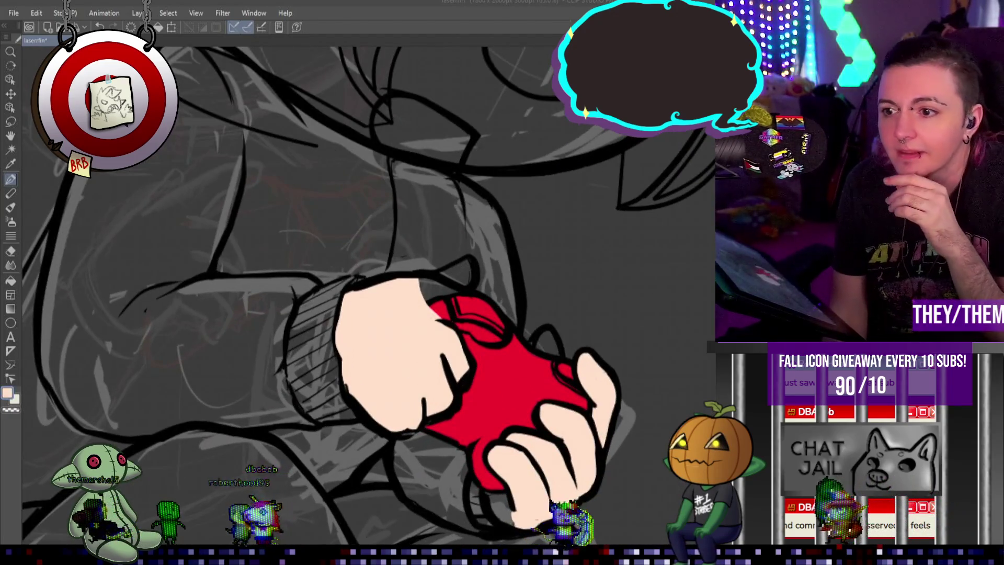
pyautogui.hotkey('ctrl', 'z')
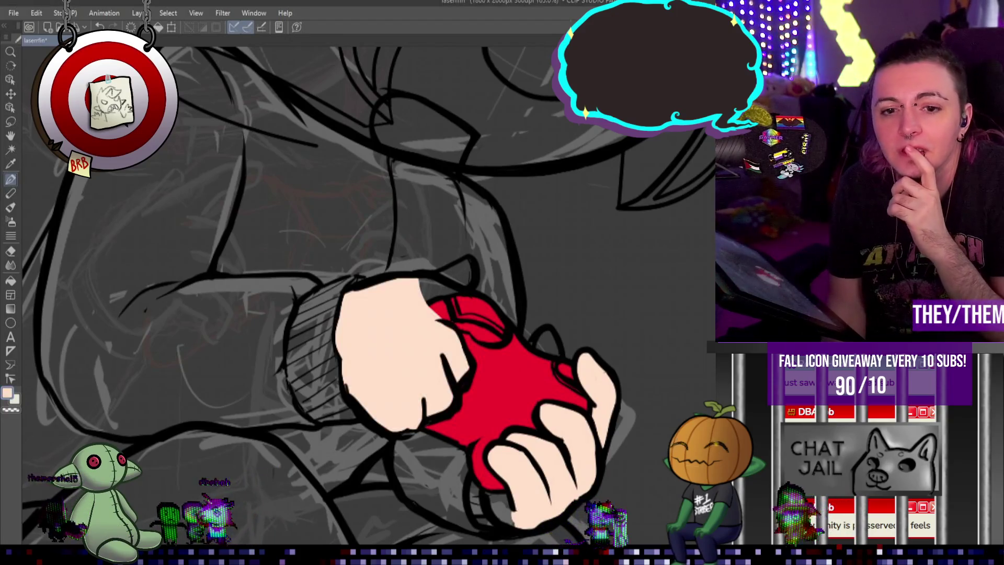
pyautogui.hotkey('ctrl', 'y')
pyautogui.keyDown('alt'); pyautogui.click(600, 354); pyautogui.keyUp('alt')
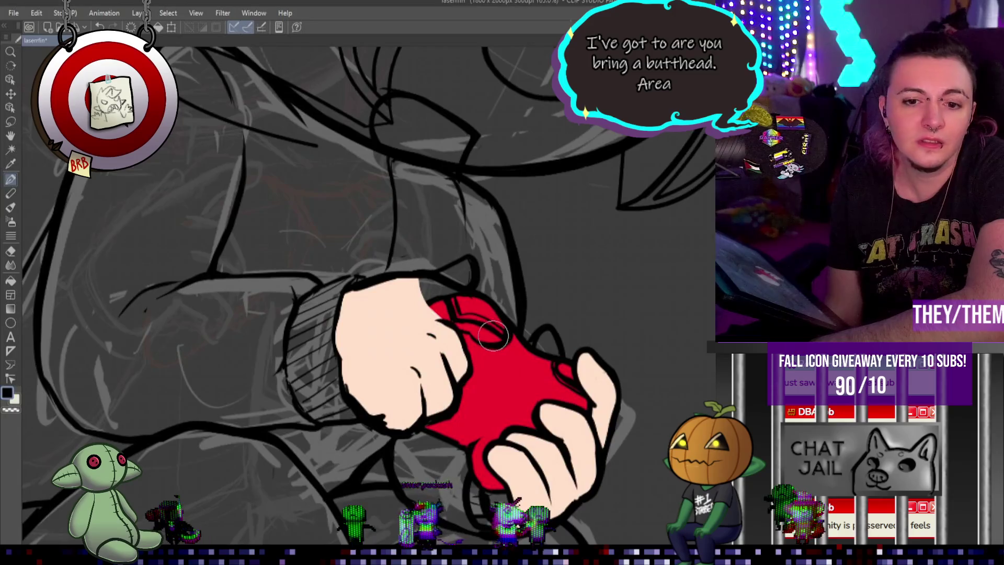
# Rotate the view onto the fist, compare its skin fill, and select the freehand Lasso.
pyautogui.moveTo(493, 336); pyautogui.dragTo(478, 319)
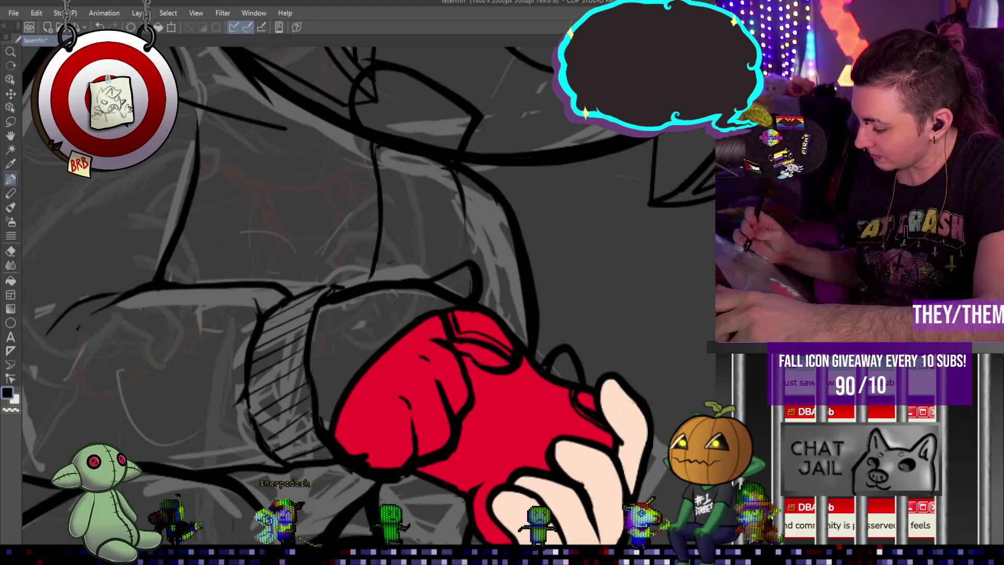
pyautogui.hotkey('ctrl', 'z')
pyautogui.hotkey('ctrl', 'y')
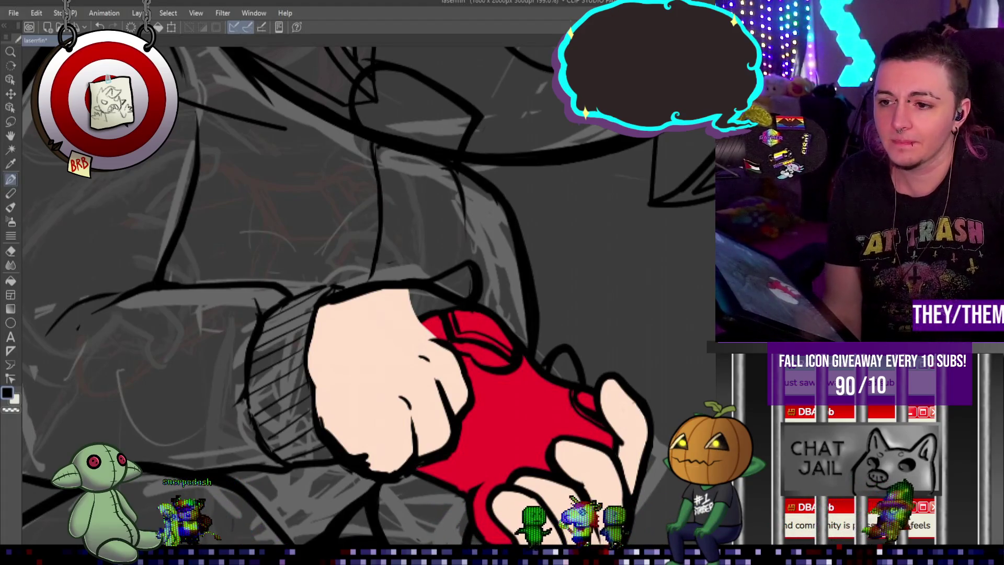
pyautogui.hotkey('ctrl', 'y')
pyautogui.hotkey('ctrl', 'z')
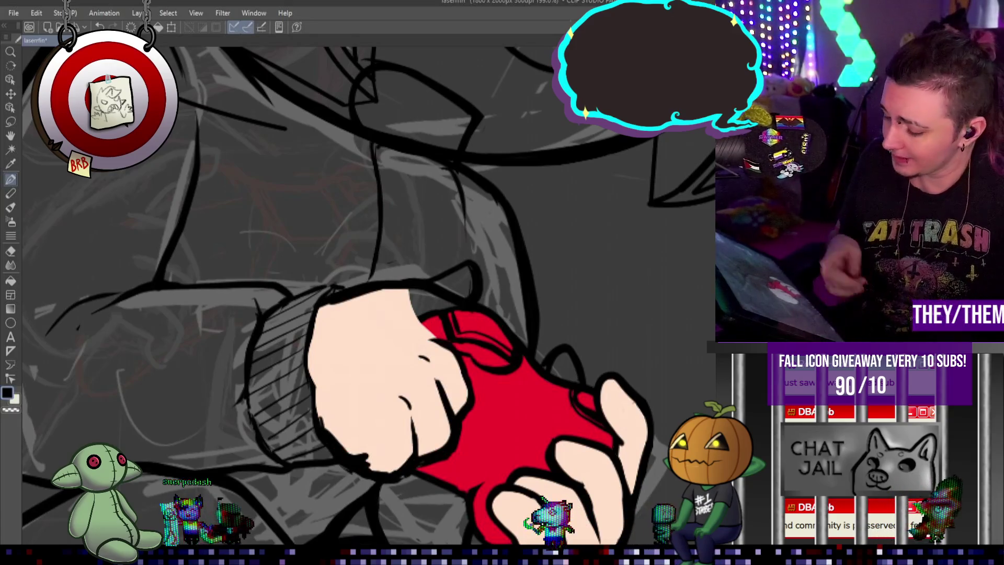
pyautogui.click(10, 122)
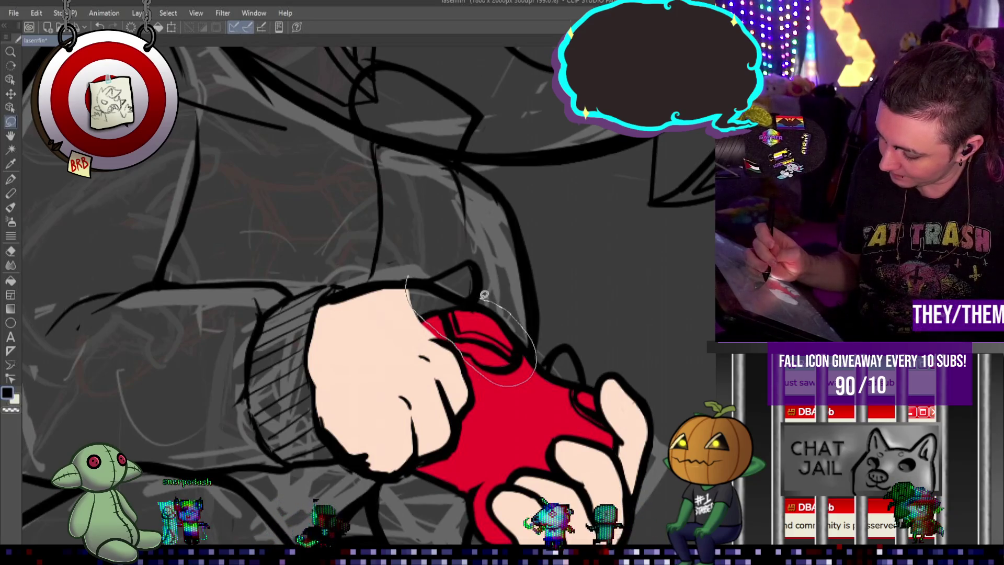
# Lasso the red along the fist's top, deselect, and ink the top edge, undoing stray lines.
pyautogui.moveTo(425, 270); pyautogui.dragTo(428, 274)
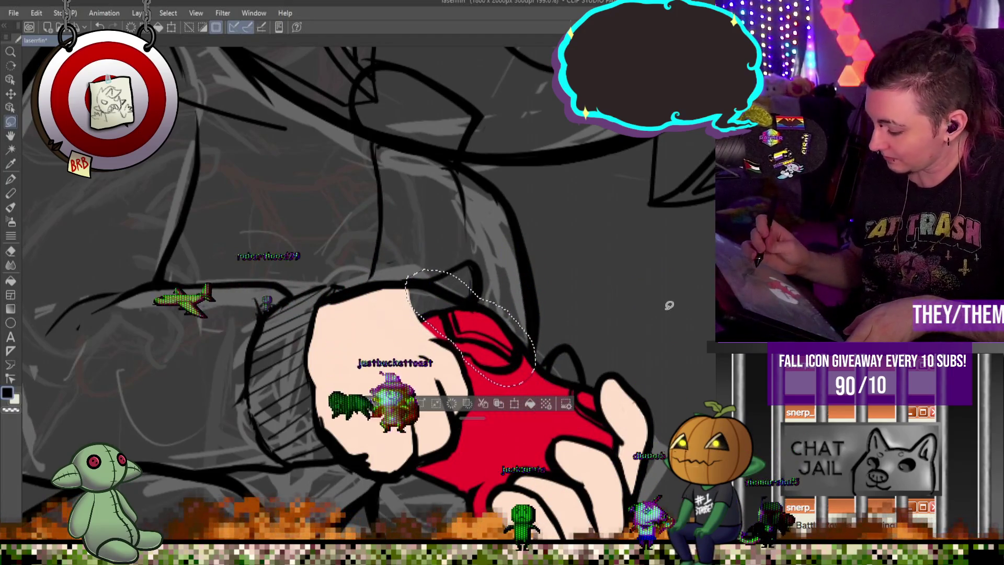
pyautogui.hotkey('ctrl', 'd')
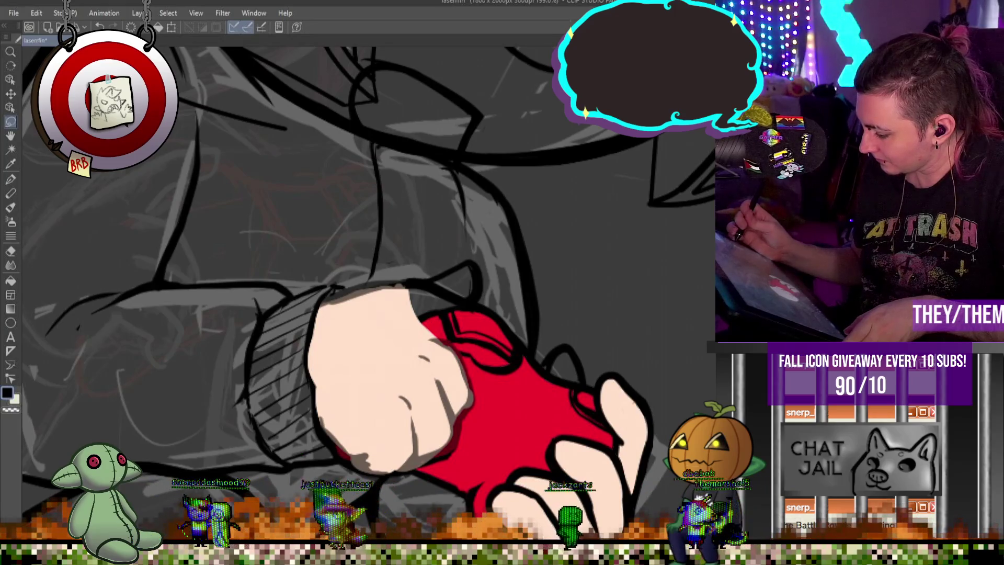
pyautogui.moveTo(429, 338); pyautogui.dragTo(460, 418)
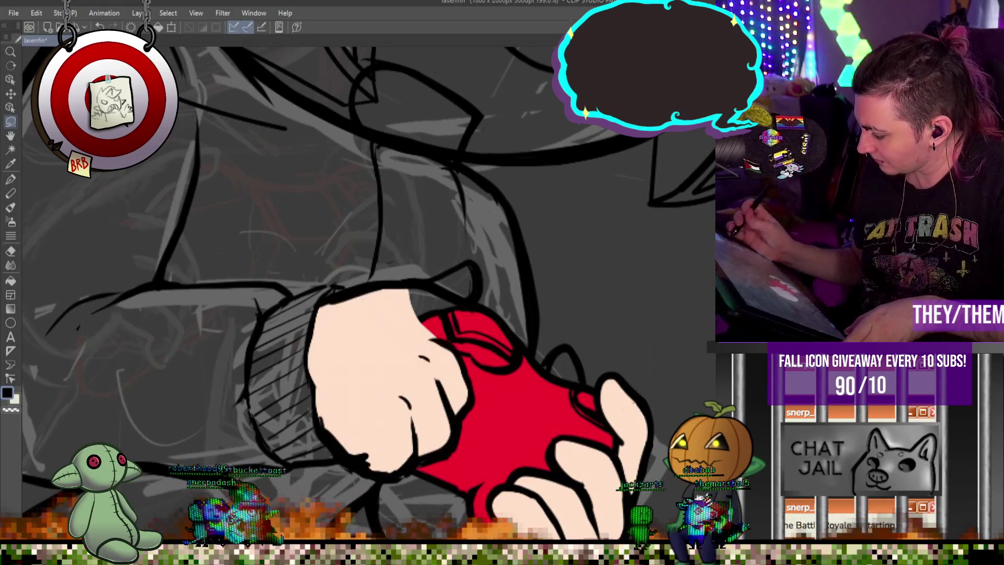
pyautogui.hotkey('ctrl', 'z')
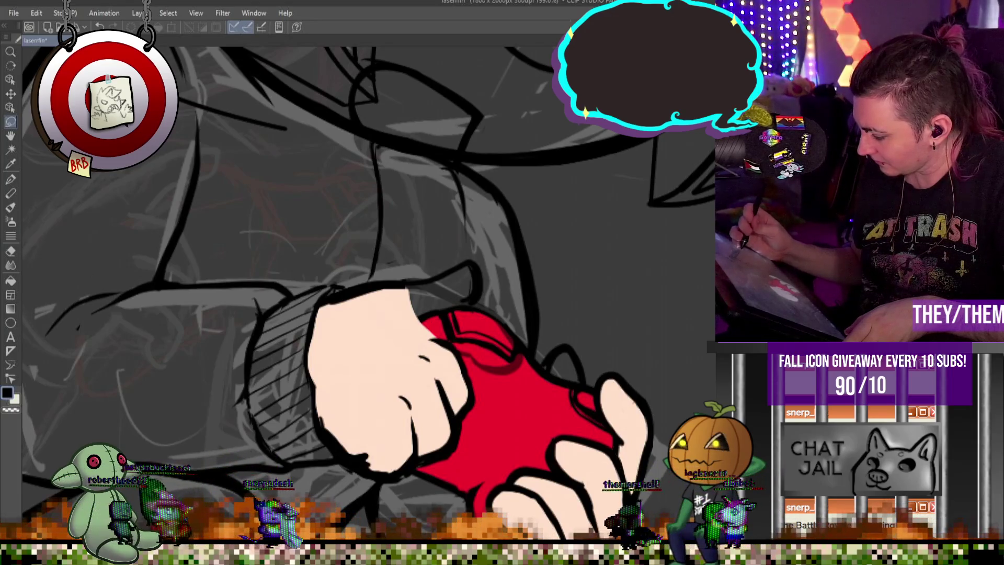
# Ink a short wrist line with the pen and paint skin over the heart at the hand's top.
pyautogui.press('p')
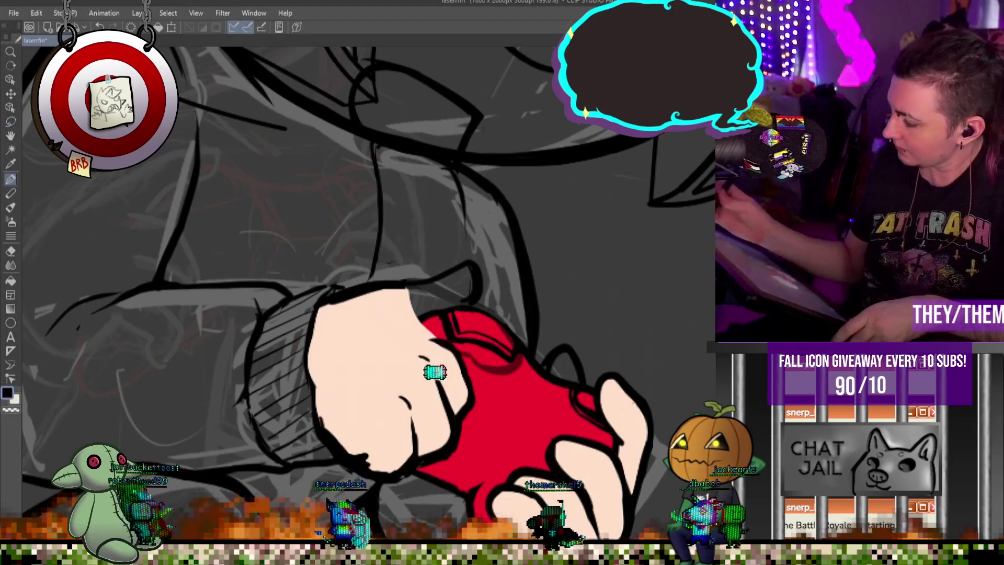
pyautogui.moveTo(428, 283)
pyautogui.mouseDown()
pyautogui.moveTo(530, 285)
pyautogui.moveTo(539, 292)
pyautogui.moveTo(520, 314)
pyautogui.mouseUp()
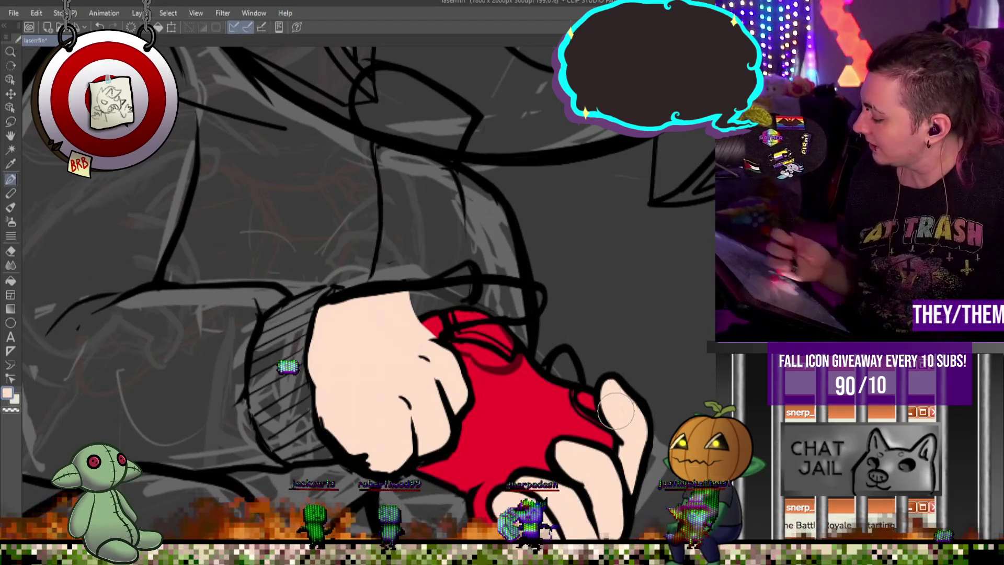
pyautogui.moveTo(437, 333)
pyautogui.mouseDown()
pyautogui.moveTo(413, 314)
pyautogui.moveTo(533, 300)
pyautogui.mouseUp()
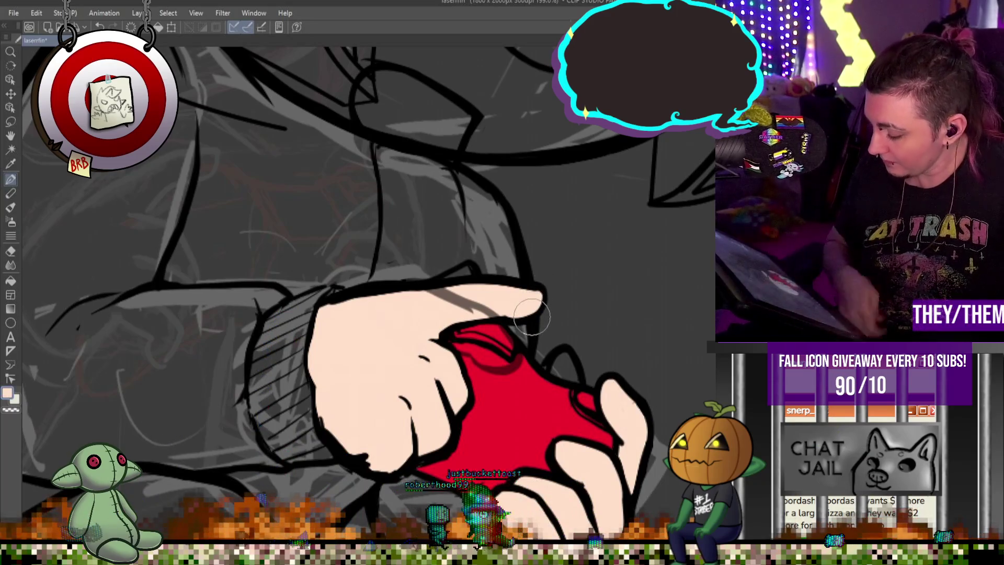
# Check the hand zoomed out, remove the red fill over the thumb, and ink a short line on the fist.
pyautogui.scroll(-1, 515, 307)
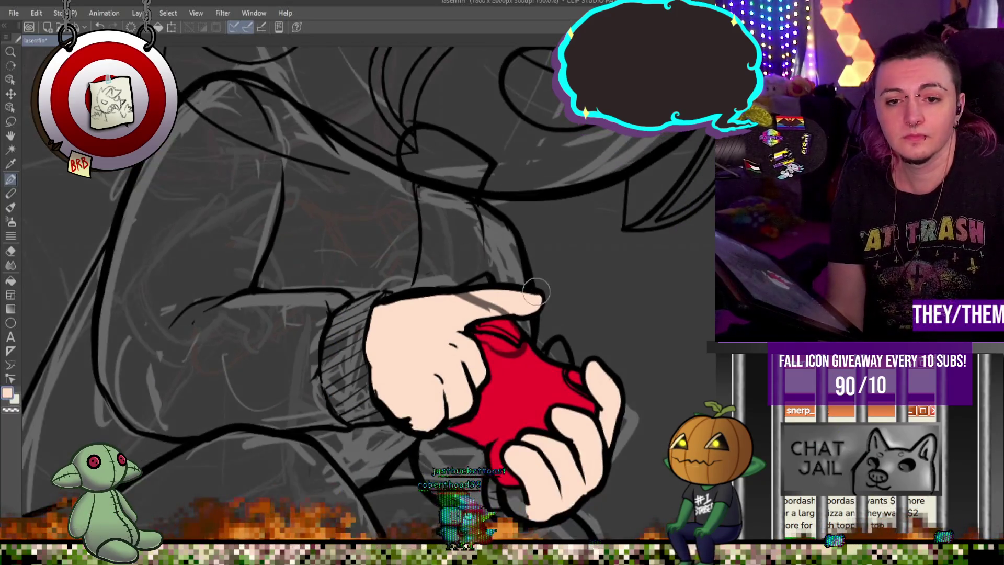
pyautogui.scroll(-1, 516, 307)
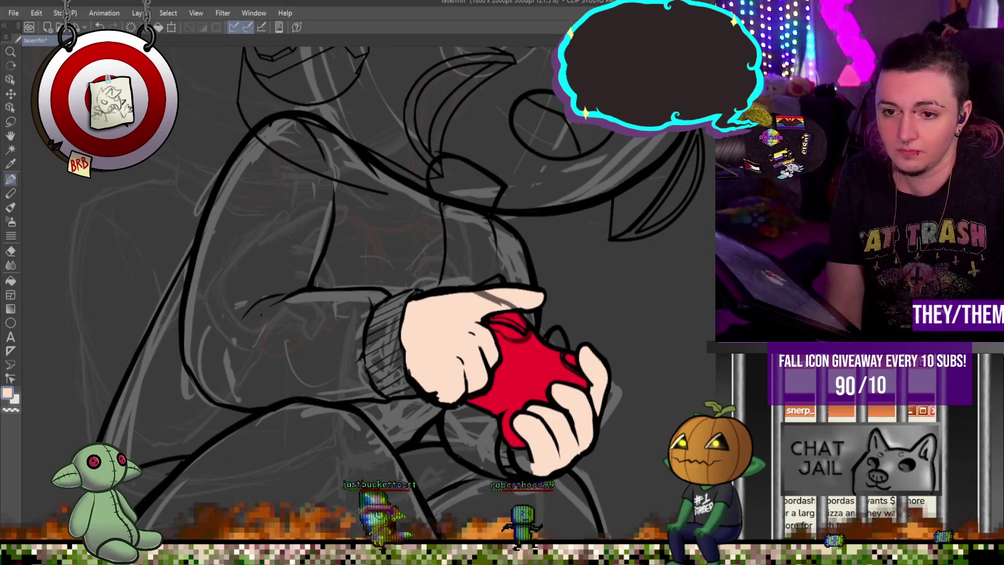
pyautogui.scroll(2, 451, 329)
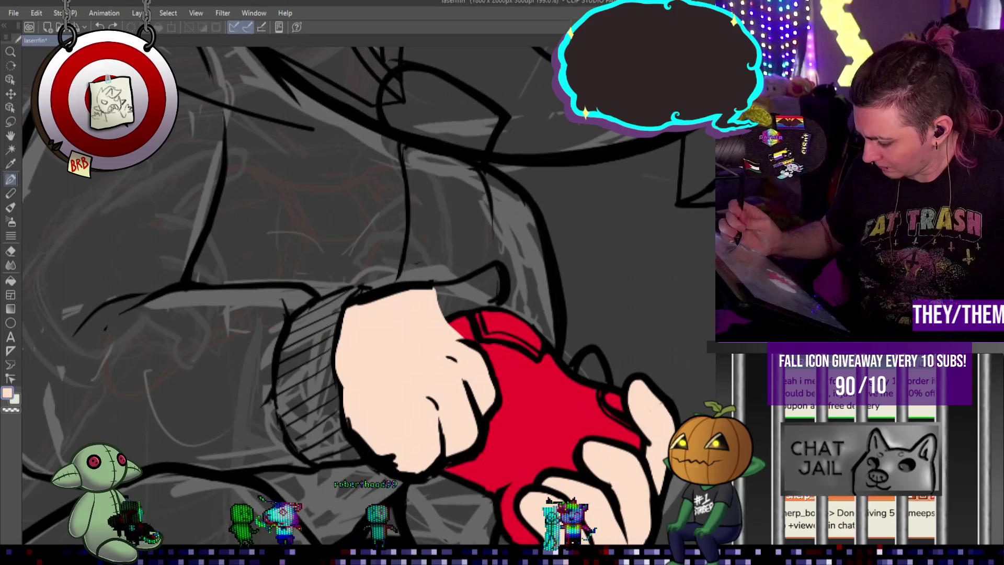
pyautogui.hotkey('ctrl', 'z')
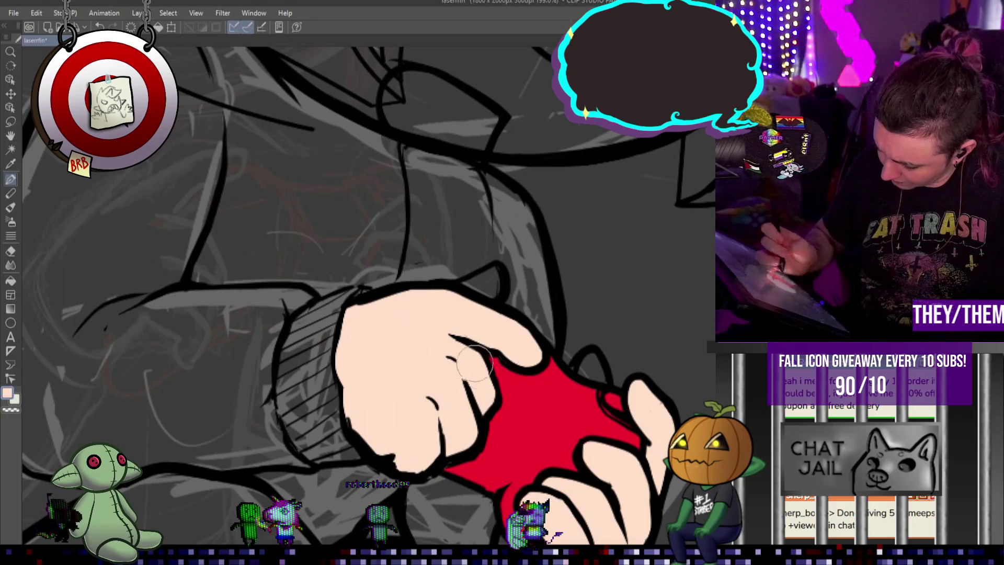
pyautogui.moveTo(441, 419); pyautogui.dragTo(445, 453)
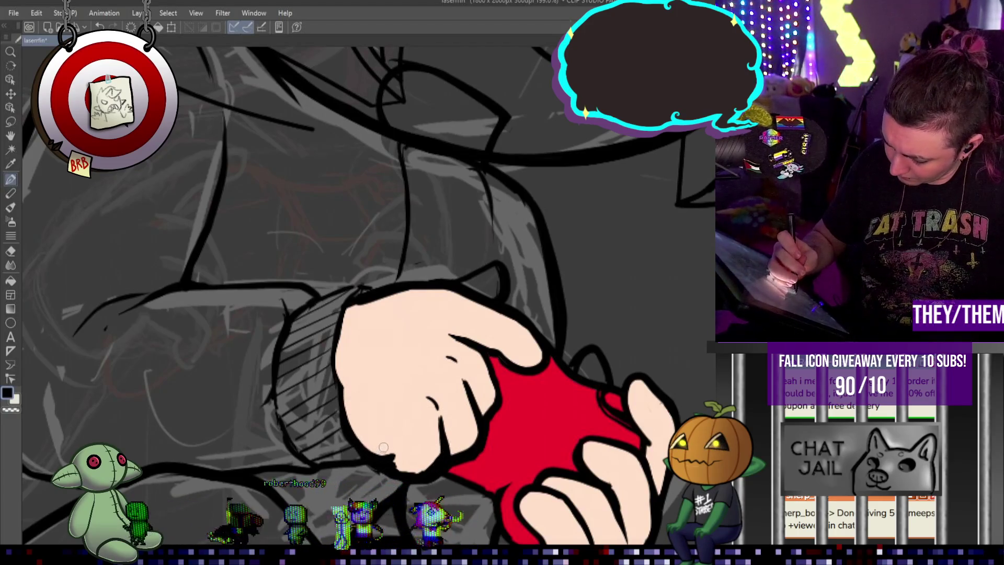
# Eyedrop the fist's skin colour, resize the brush, and draw a thin curved knuckle crease on the hand.
pyautogui.keyDown('alt'); pyautogui.click(368, 428); pyautogui.keyUp('alt')
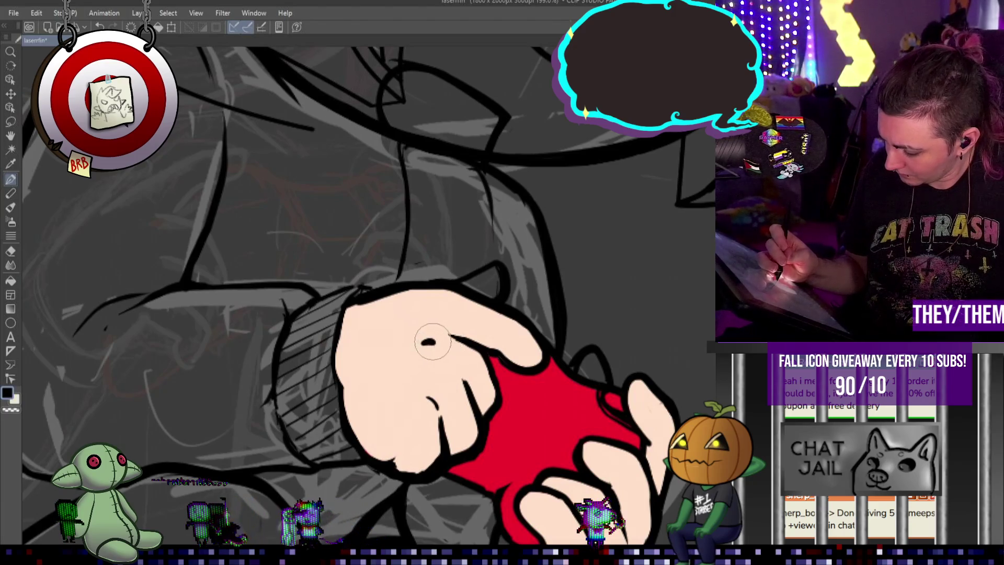
pyautogui.press('p')
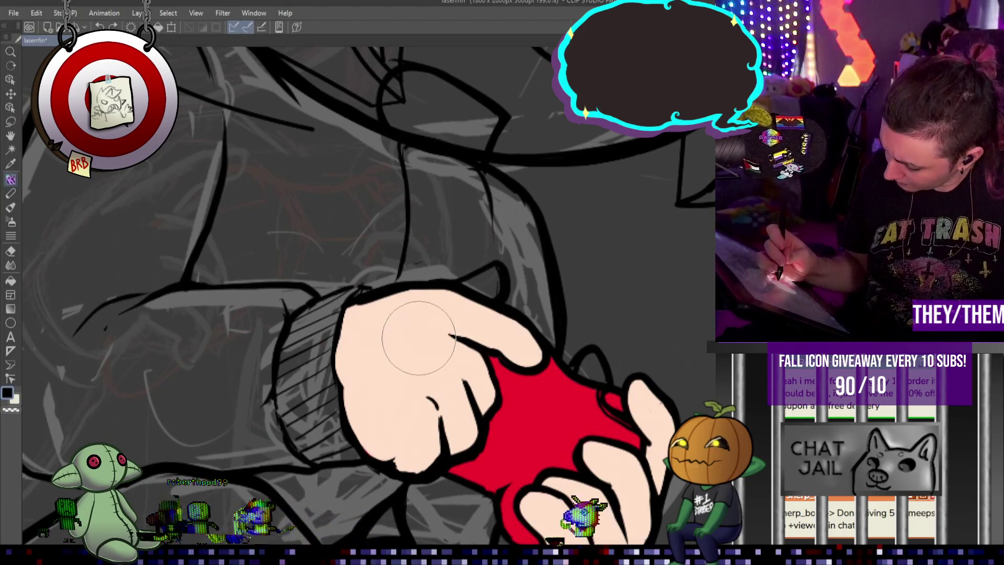
pyautogui.moveTo(421, 335); pyautogui.dragTo(479, 340)
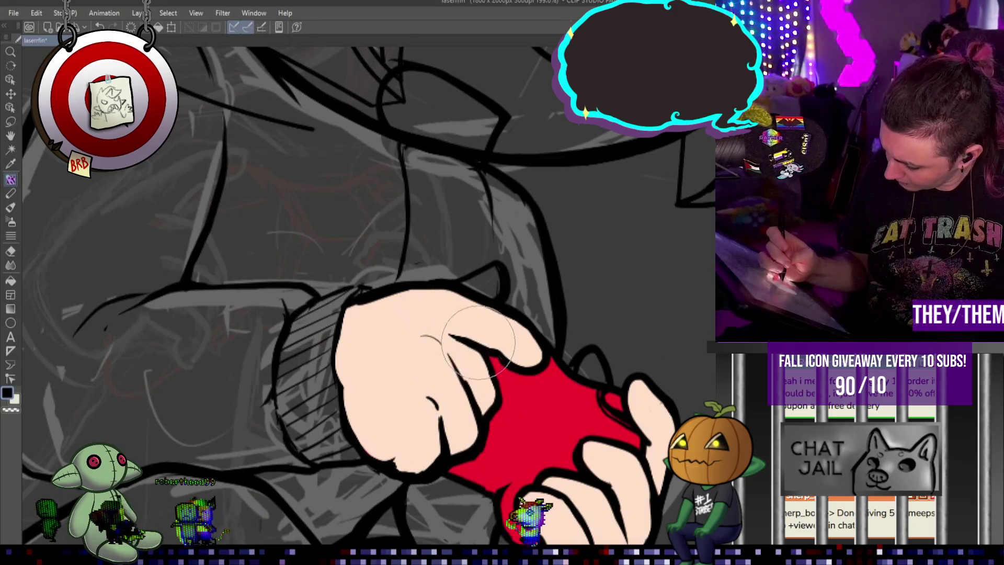
pyautogui.press('[')
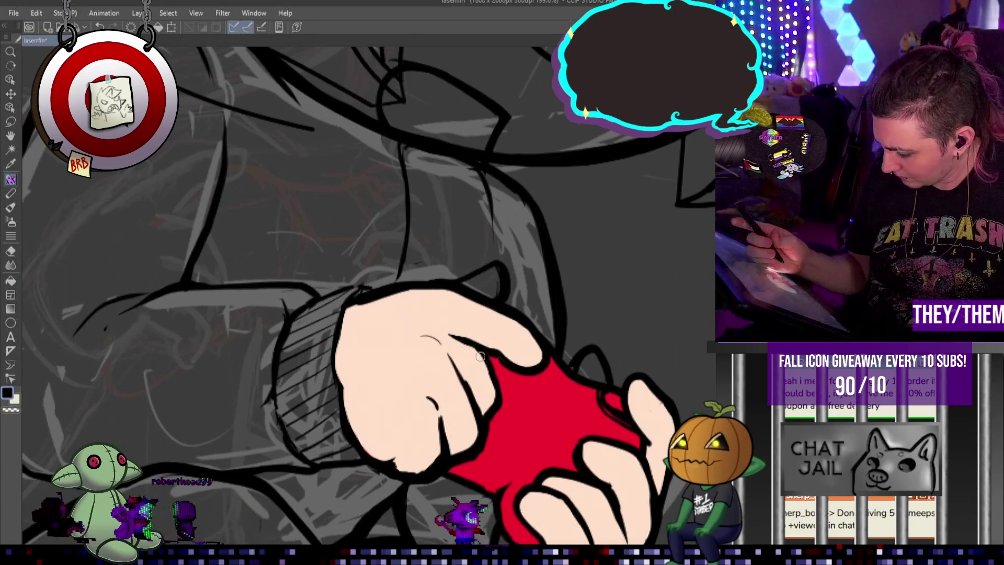
pyautogui.press(']')
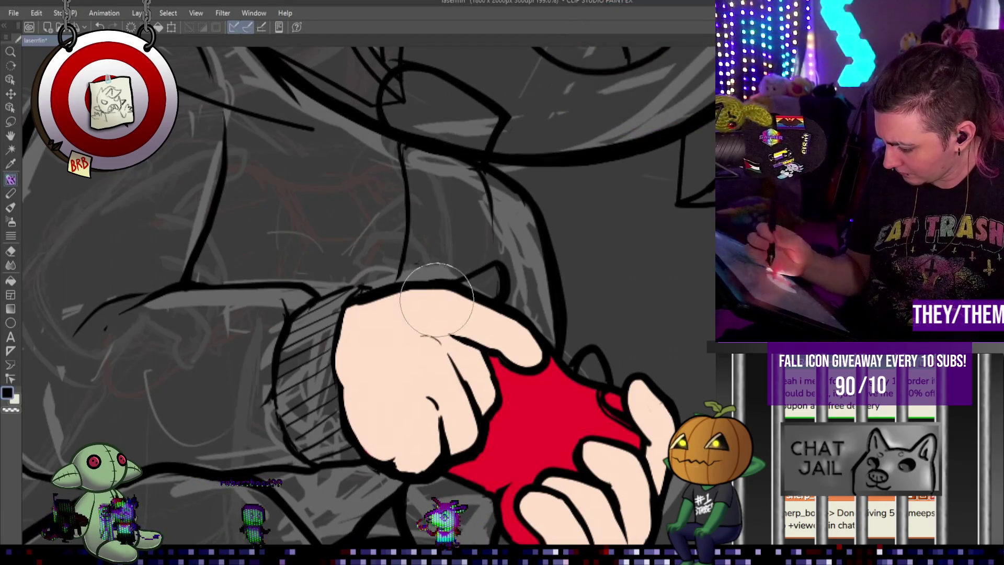
pyautogui.moveTo(422, 311); pyautogui.dragTo(431, 312)
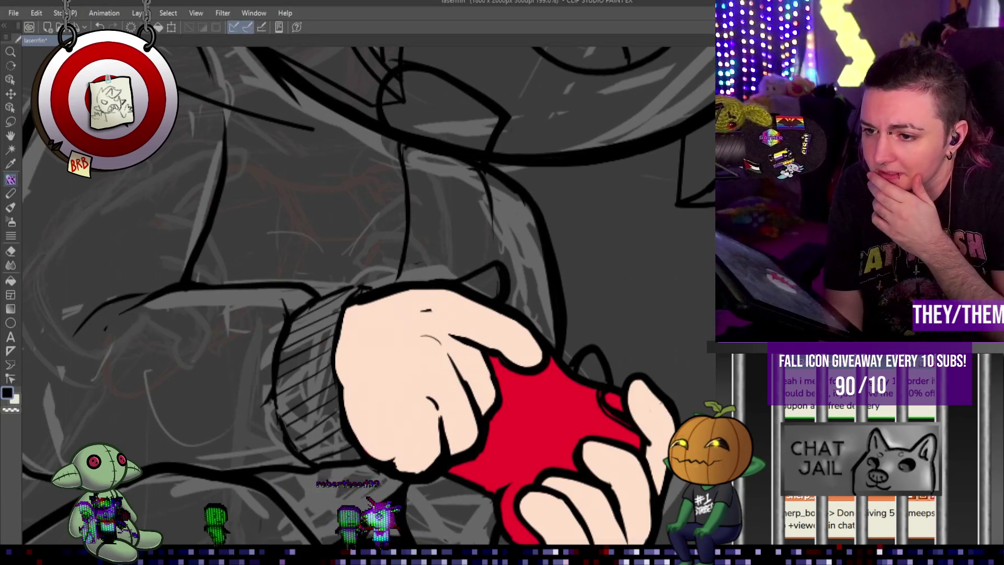
pyautogui.moveTo(422, 310); pyautogui.dragTo(447, 313)
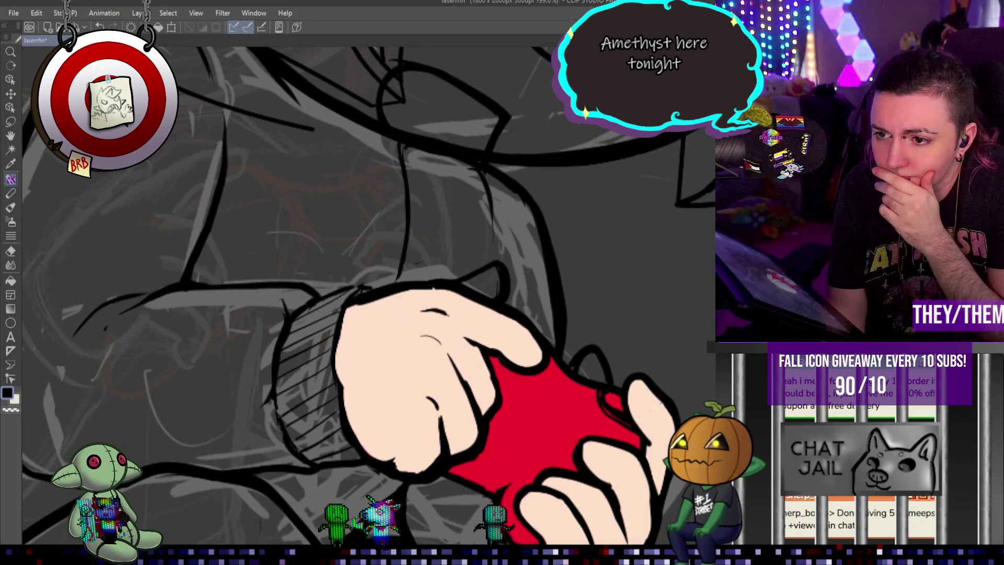
# Restore the longer index finger and knuckle arc, toggling undo/redo to compare the hand.
pyautogui.hotkey('ctrl', 'z')
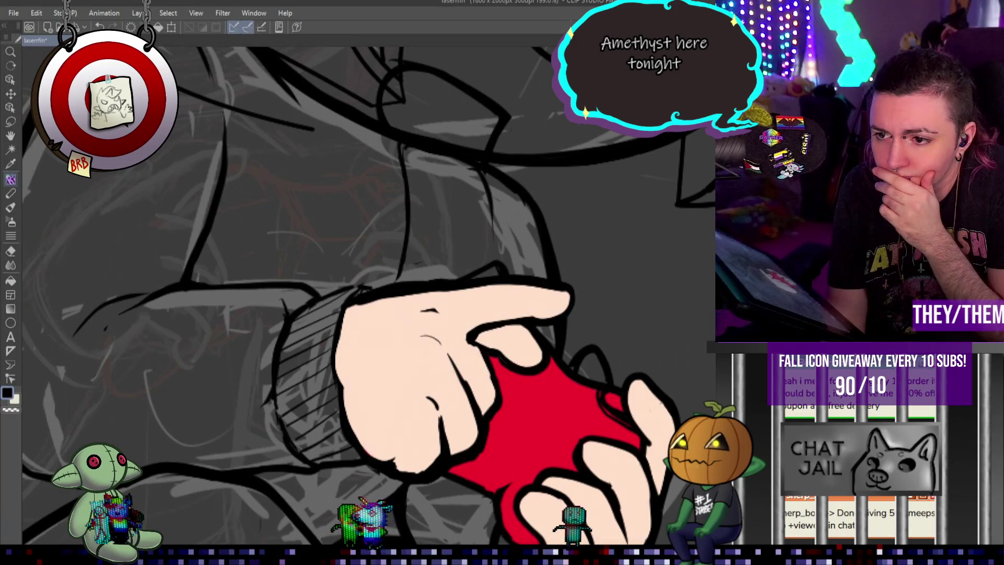
pyautogui.hotkey('ctrl', 'y')
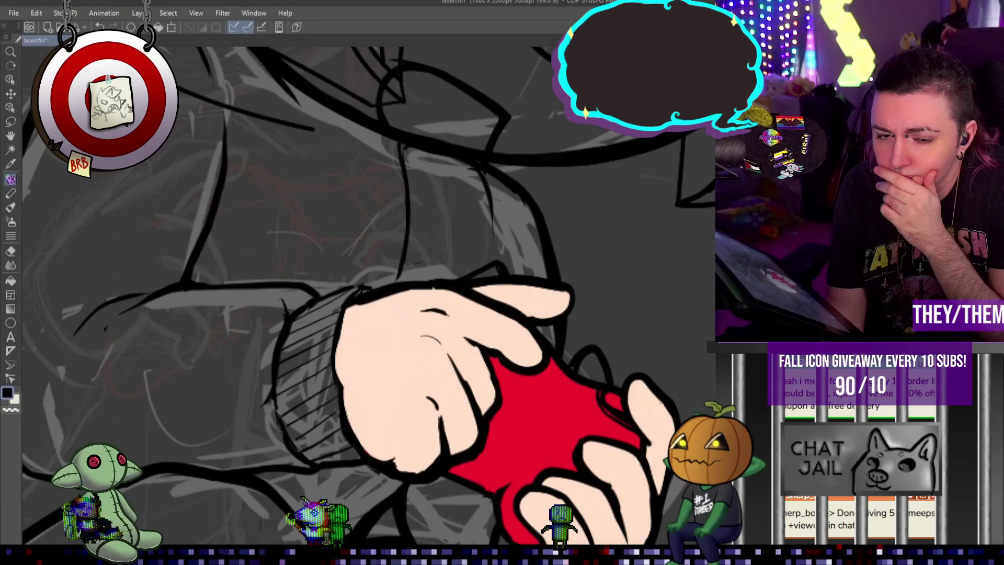
pyautogui.hotkey('ctrl', 'z')
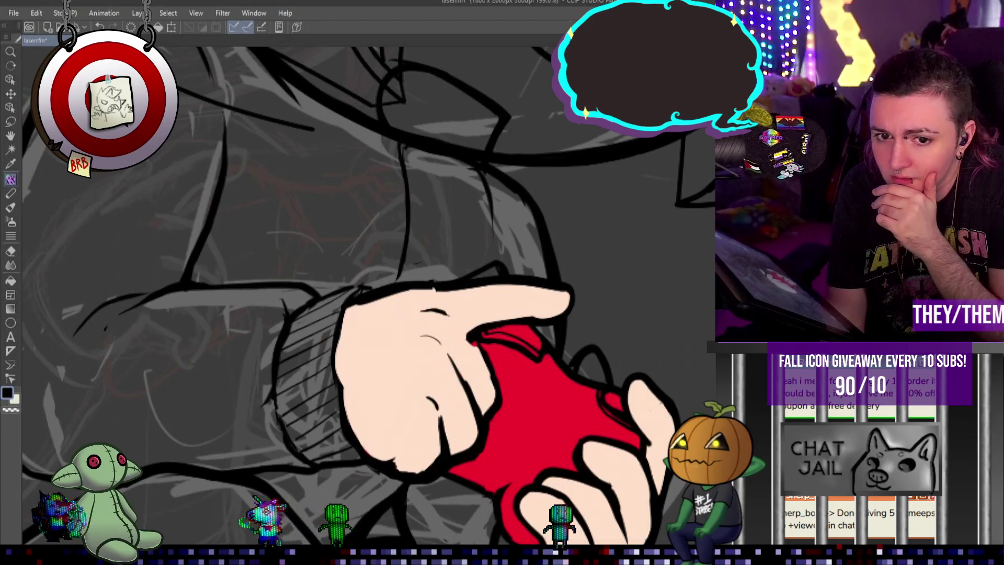
pyautogui.hotkey('ctrl', 'y')
pyautogui.hotkey('ctrl', 'z')
pyautogui.hotkey('ctrl', 'y')
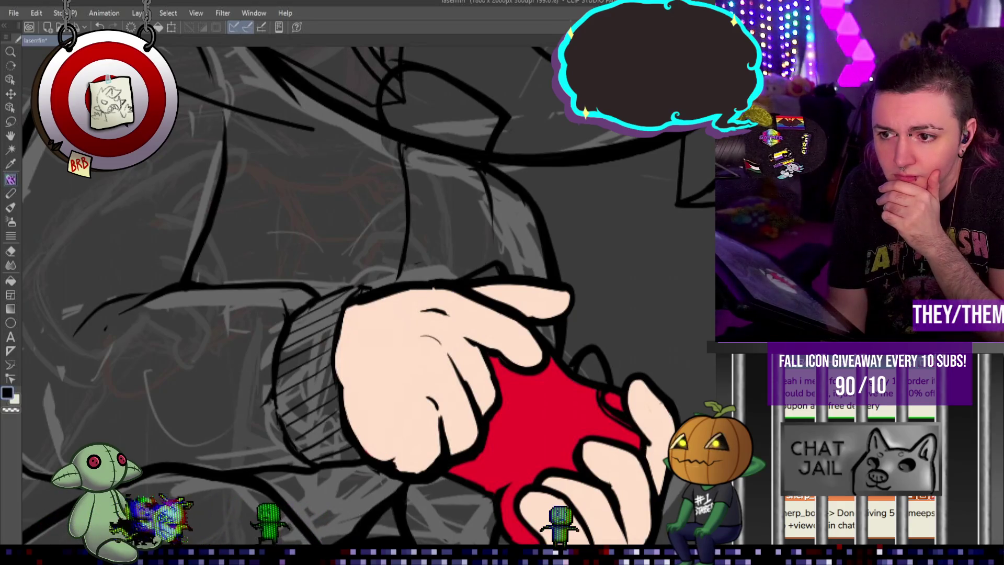
pyautogui.hotkey('ctrl', 'z')
pyautogui.hotkey('ctrl', 'y')
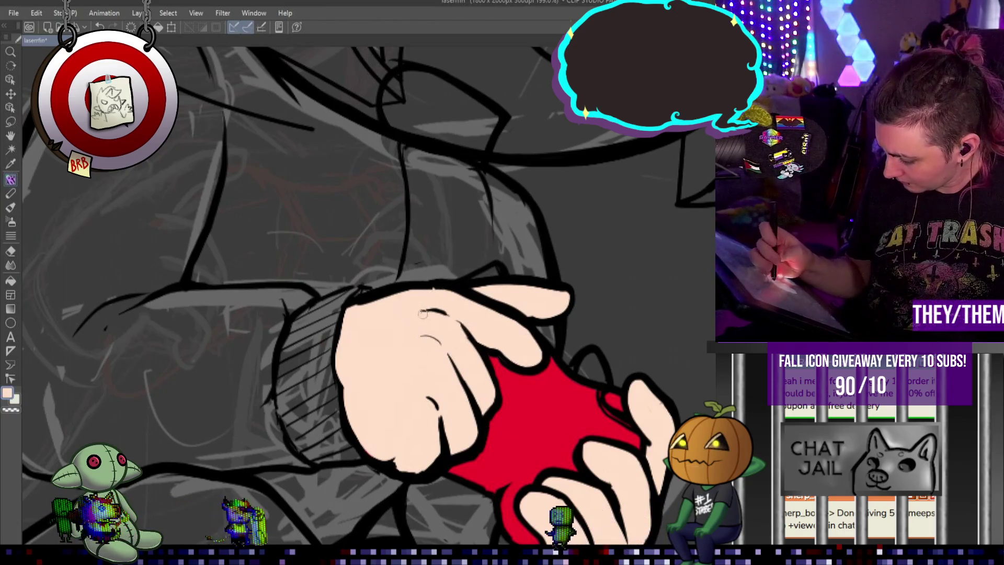
# Erase the stray short curve on the hand and set black as the colour for knuckle lines.
pyautogui.moveTo(453, 320); pyautogui.dragTo(452, 316)
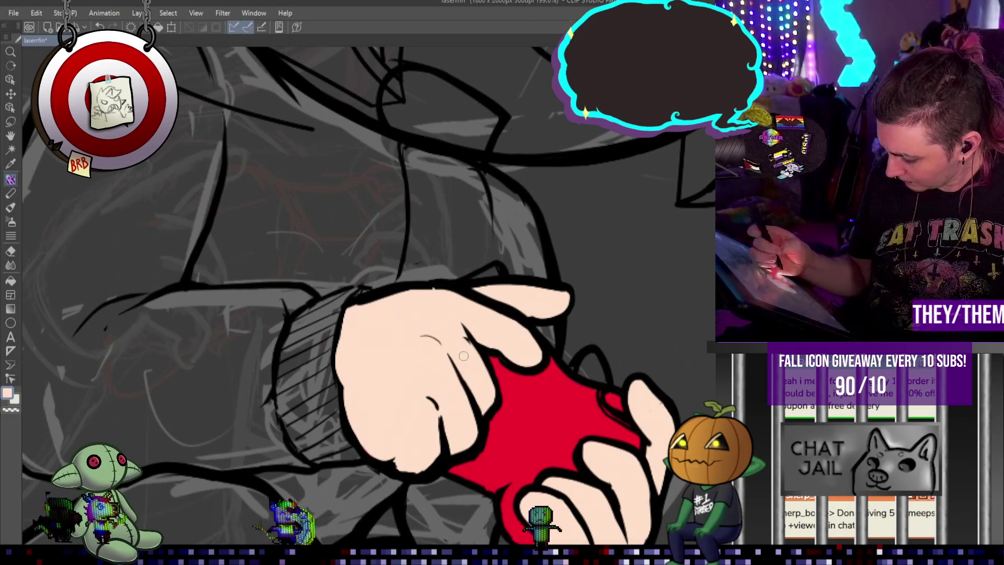
pyautogui.keyDown('alt'); pyautogui.click(477, 339); pyautogui.keyUp('alt')
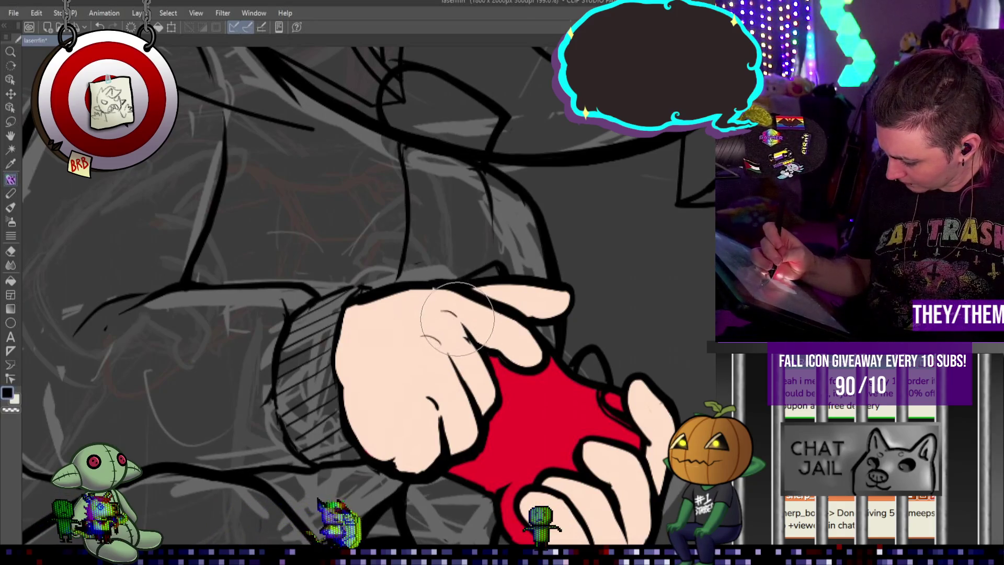
pyautogui.keyDown('alt'); pyautogui.click(452, 351); pyautogui.keyUp('alt')
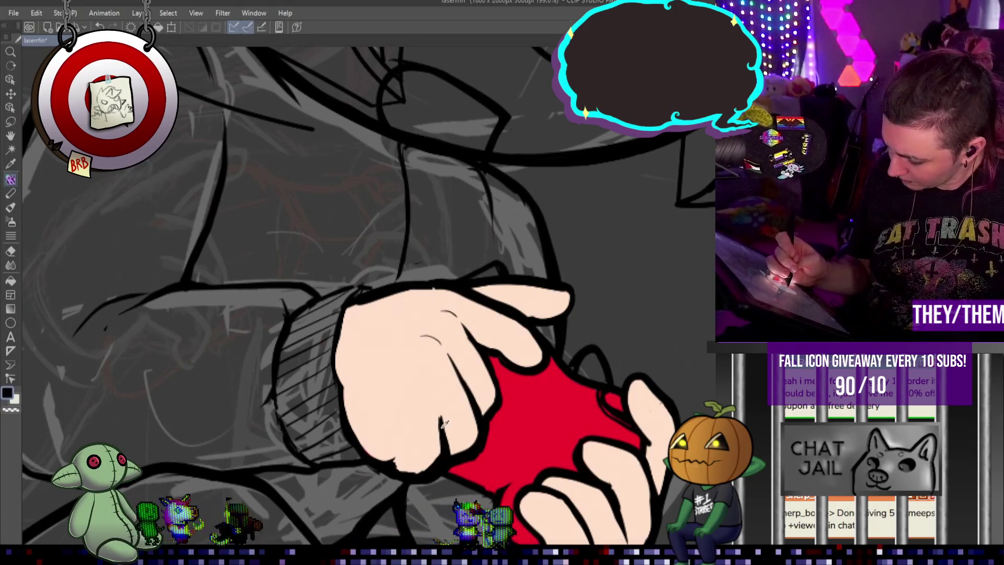
pyautogui.keyDown('alt'); pyautogui.click(435, 396); pyautogui.keyUp('alt')
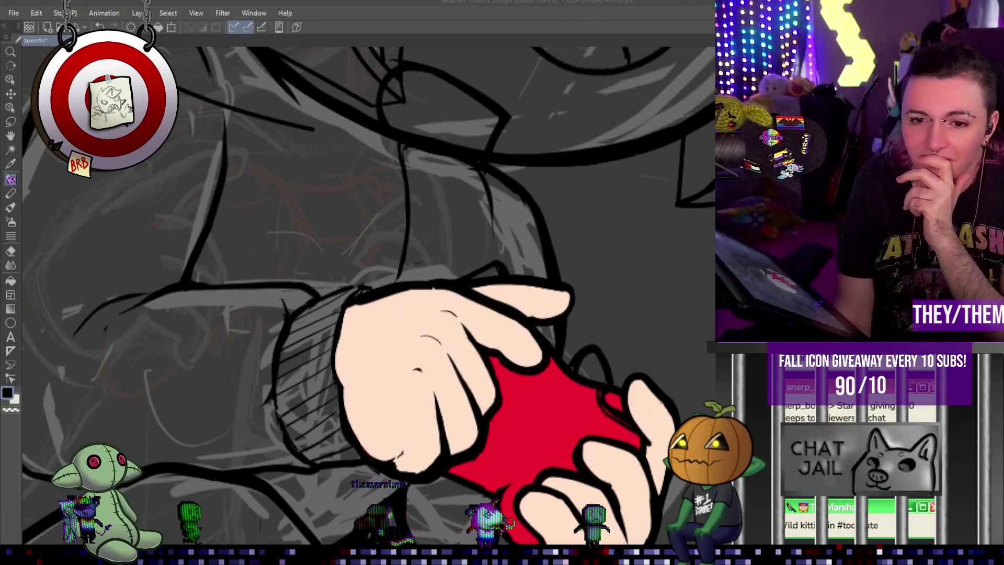
# Toggle undo/redo to compare the fist with and without its knuckle lines and skin fill.
pyautogui.hotkey('ctrl', 'z')
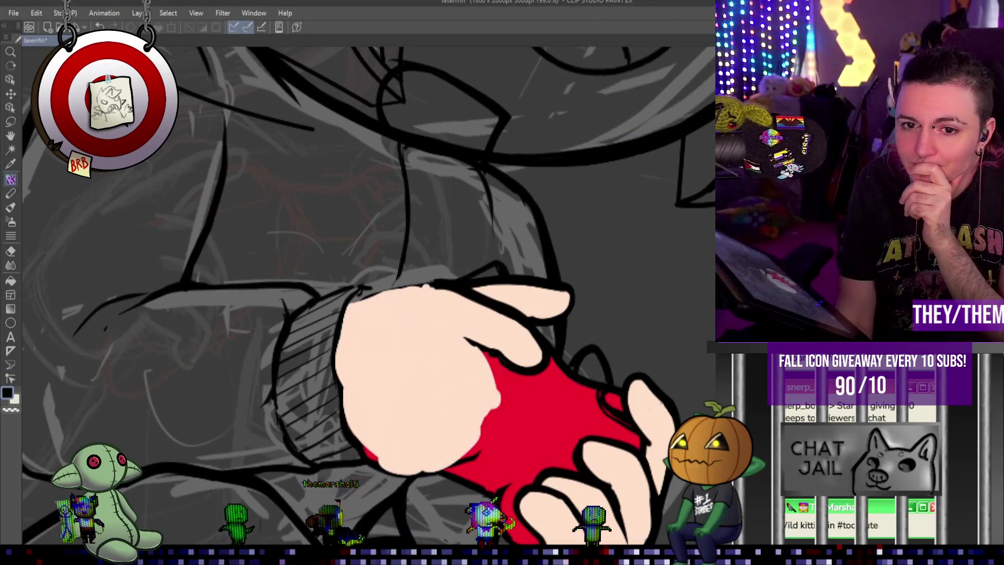
pyautogui.hotkey('ctrl', 'y')
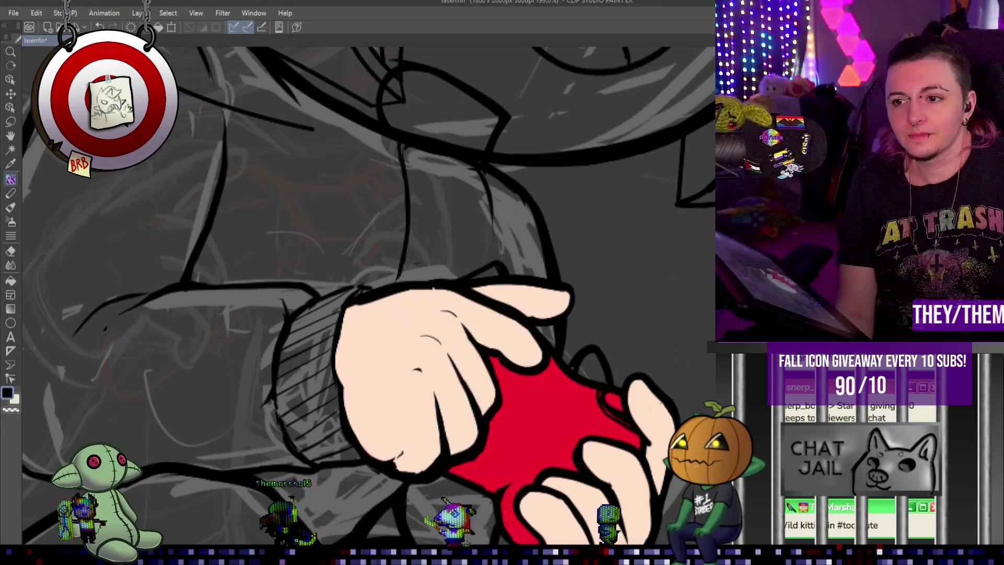
pyautogui.hotkey('ctrl', 'z')
pyautogui.hotkey('ctrl', 'y')
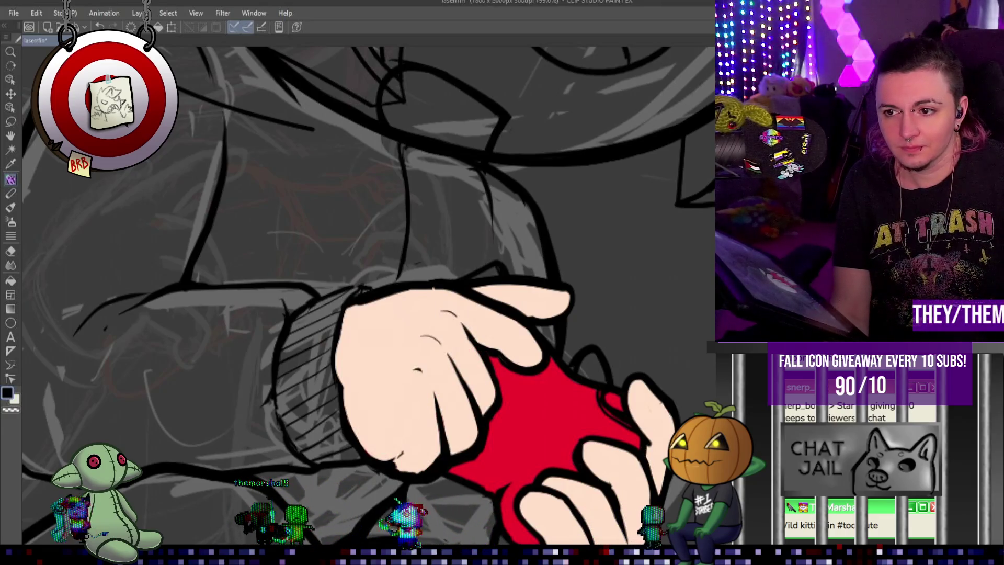
pyautogui.hotkey('ctrl', 'z')
pyautogui.hotkey('ctrl', 'y')
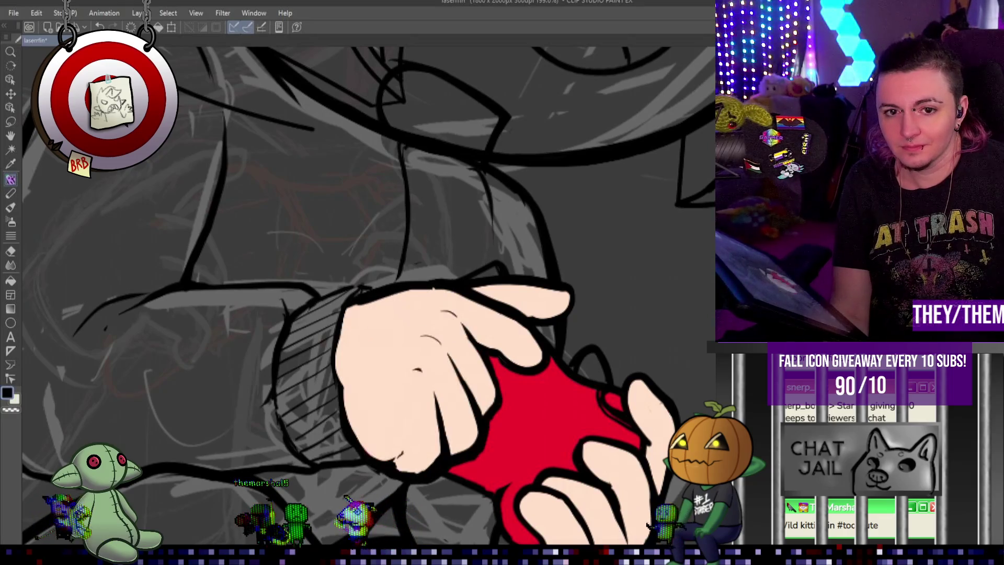
pyautogui.hotkey('ctrl', 'z')
pyautogui.hotkey('ctrl', 'y')
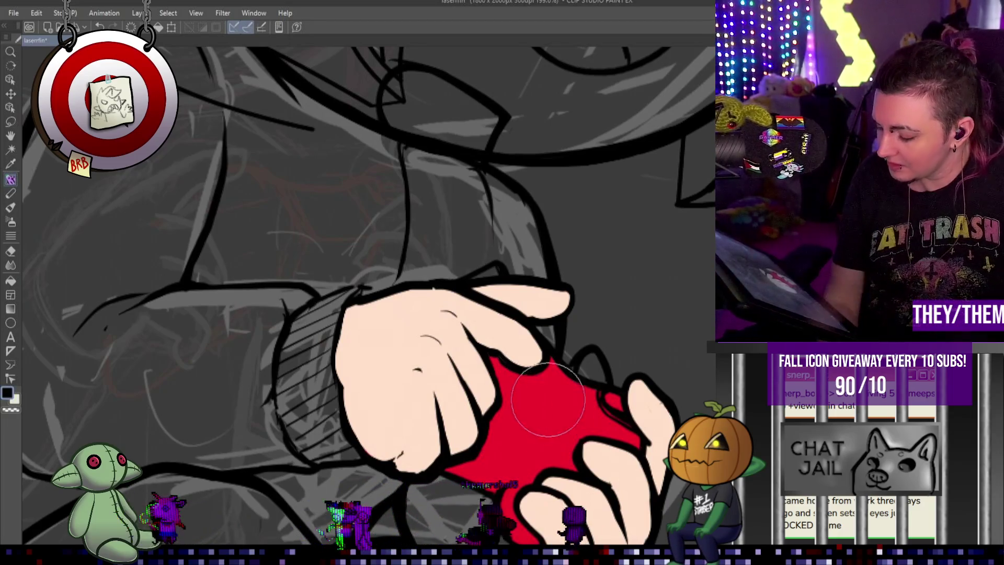
# Fit the canvas to the window and extend the red heart over the top of the palm.
pyautogui.hotkey('ctrl', '0')
pyautogui.scroll(1, 609, 372)
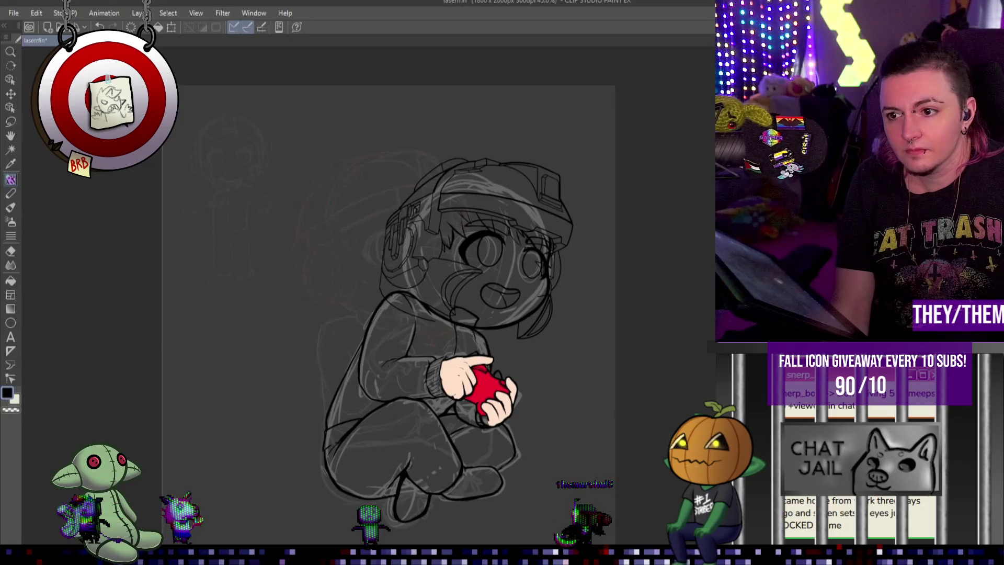
pyautogui.scroll(2, 510, 346)
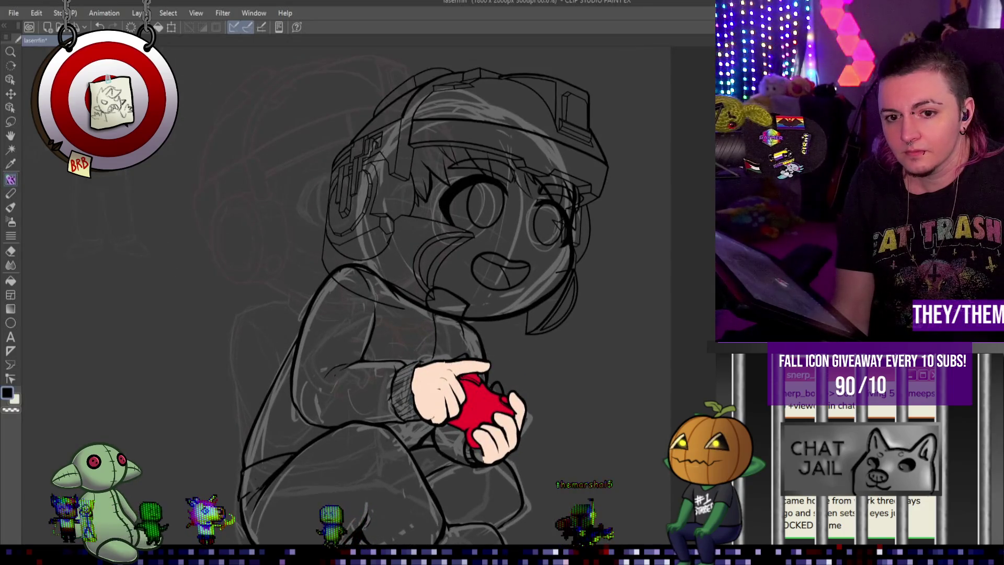
pyautogui.hotkey('ctrl', 'z')
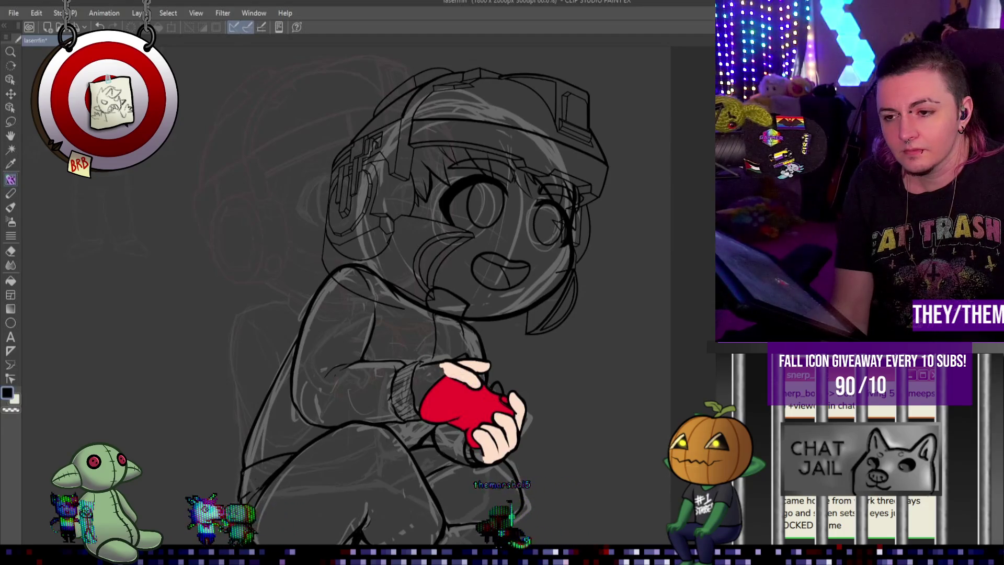
pyautogui.hotkey('ctrl', 'z')
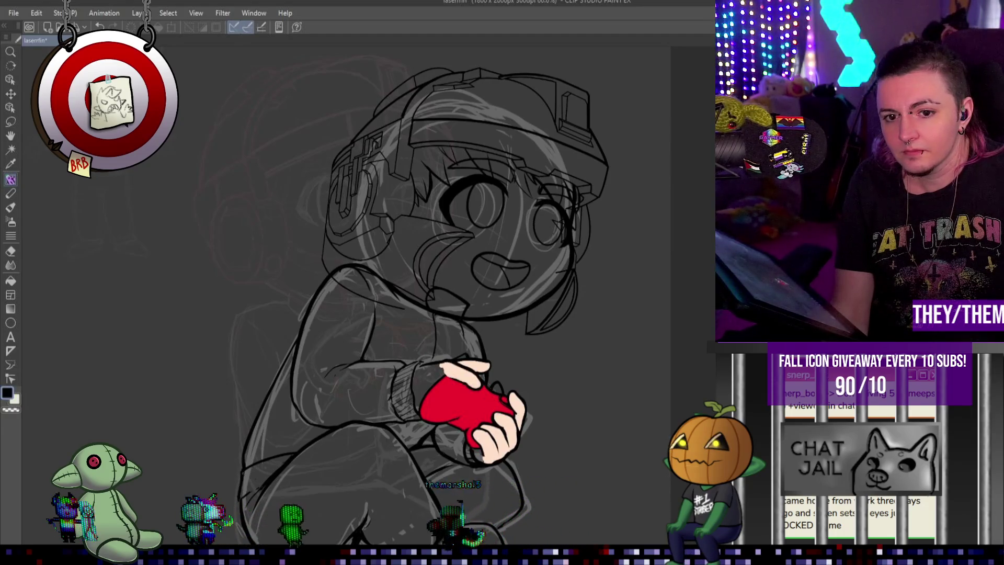
pyautogui.hotkey('ctrl', 'z')
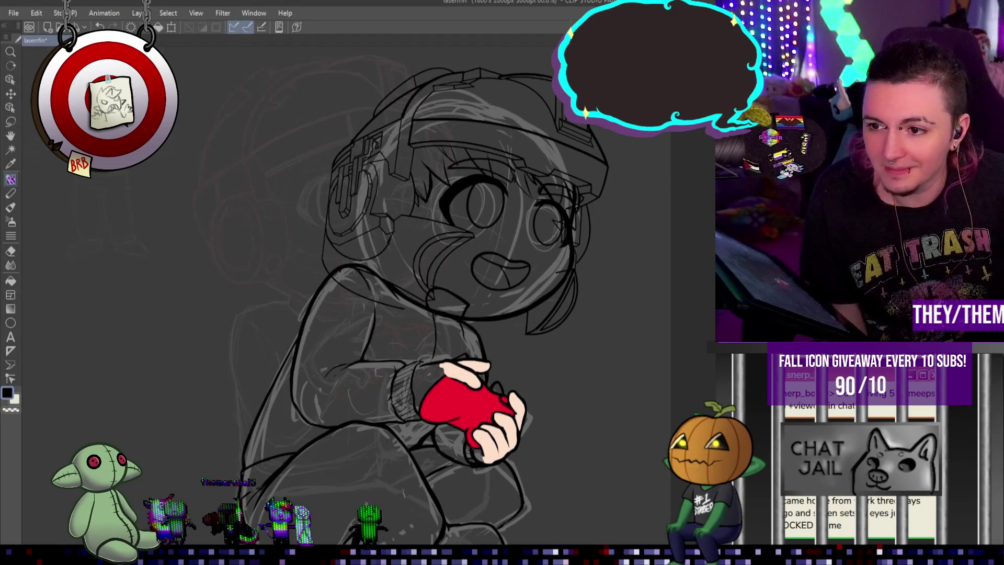
pyautogui.press('F7')
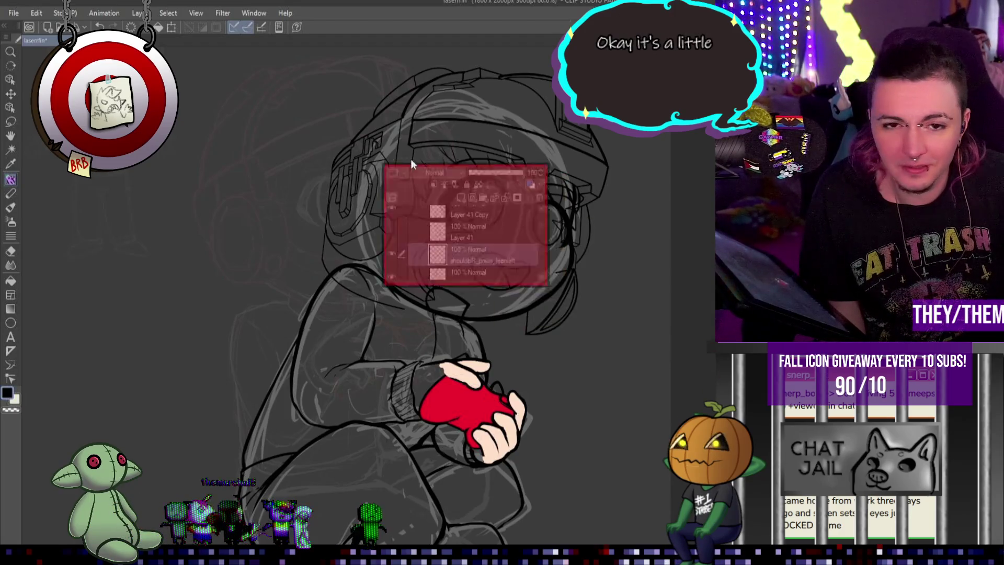
# Pull the Layer palette aside, stretch it taller, and park it at the bottom-right corner.
pyautogui.moveTo(410, 159); pyautogui.dragTo(316, 128)
pyautogui.moveTo(396, 261); pyautogui.dragTo(393, 273)
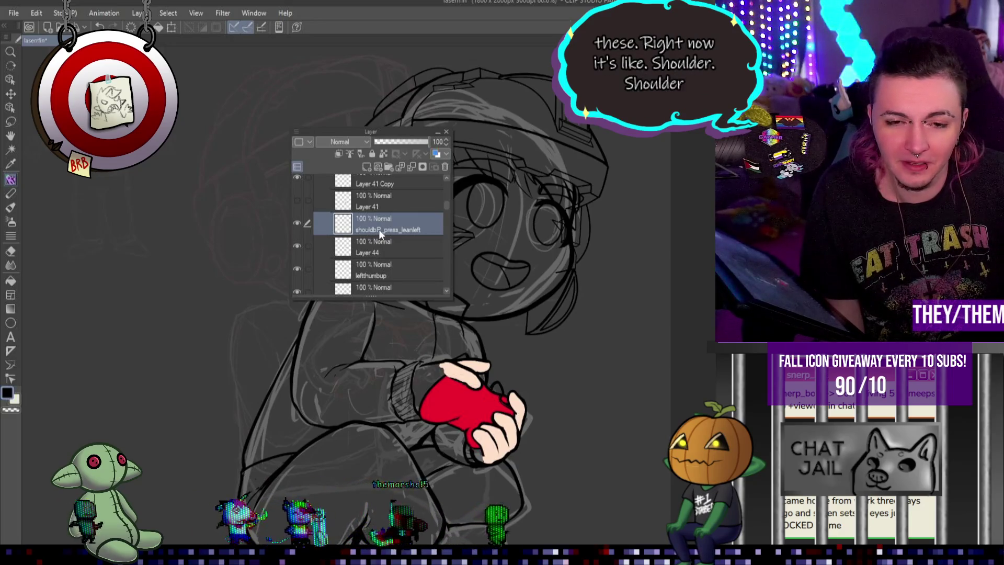
pyautogui.moveTo(333, 133)
pyautogui.mouseDown()
pyautogui.moveTo(679, 361)
pyautogui.moveTo(742, 366)
pyautogui.mouseUp()
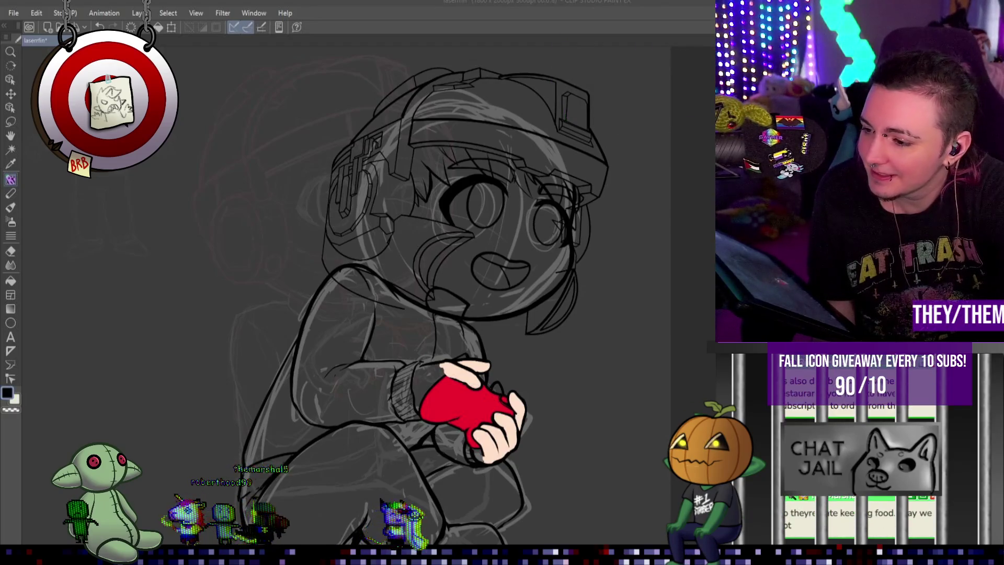
# Zoom in on the hands and leave the right fingers' skin fill undone, showing the grey sketch.
pyautogui.scroll(-3, 533, 363)
pyautogui.scroll(3, 535, 411)
pyautogui.scroll(1, 535, 411)
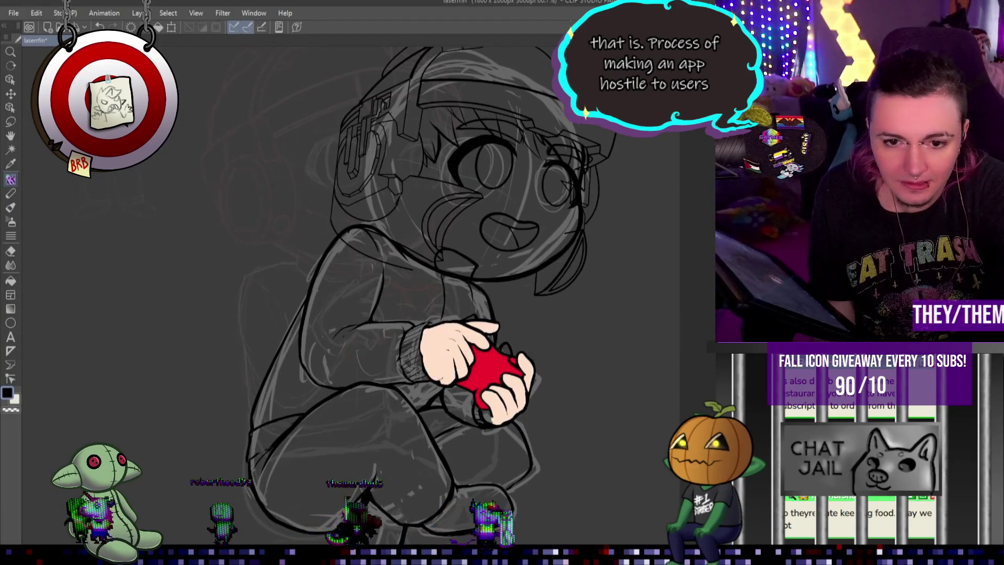
pyautogui.scroll(2, 480, 347)
pyautogui.scroll(1, 480, 348)
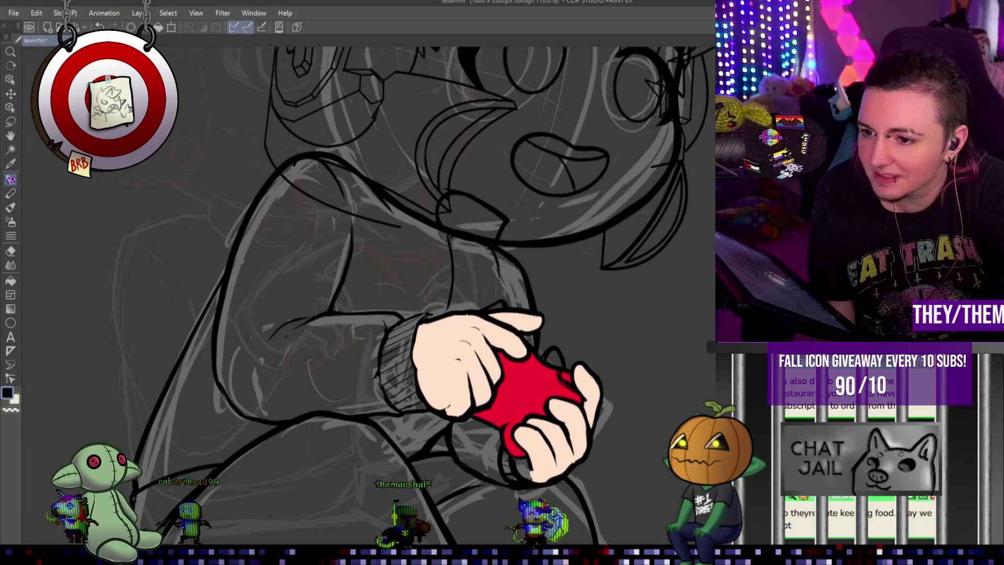
pyautogui.hotkey('ctrl', 'z')
pyautogui.hotkey('ctrl', 'y')
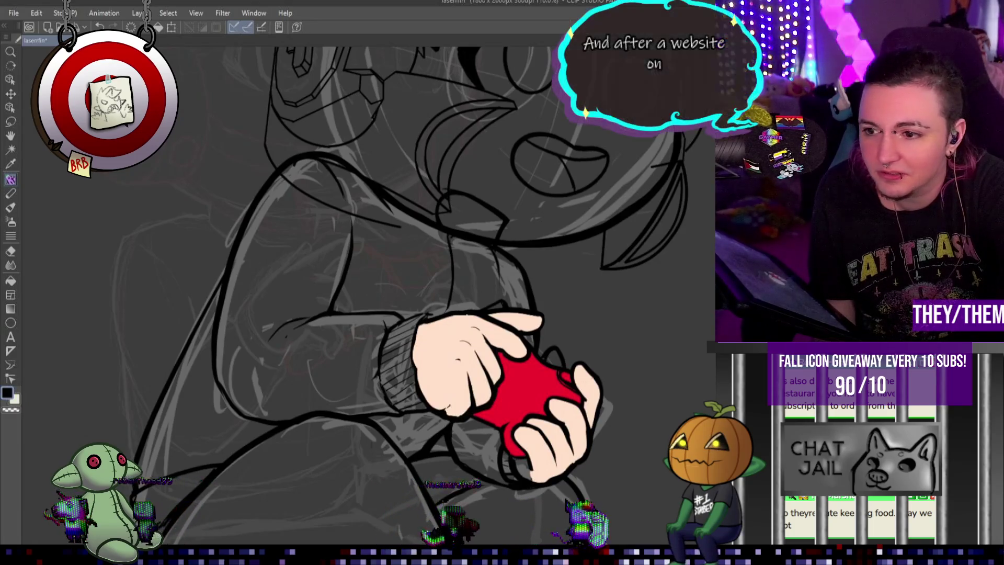
pyautogui.hotkey('ctrl', 'z')
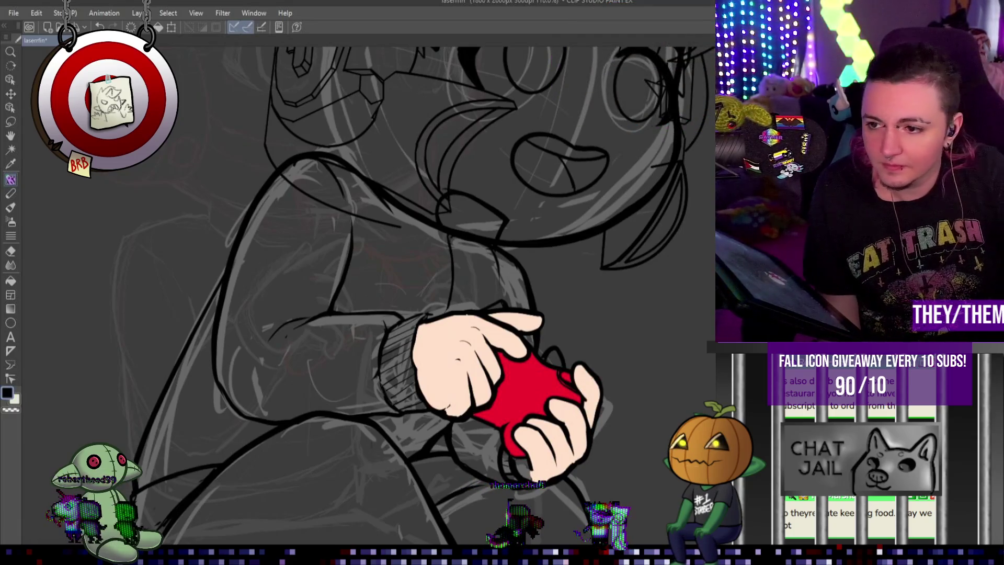
pyautogui.hotkey('ctrl', 'y')
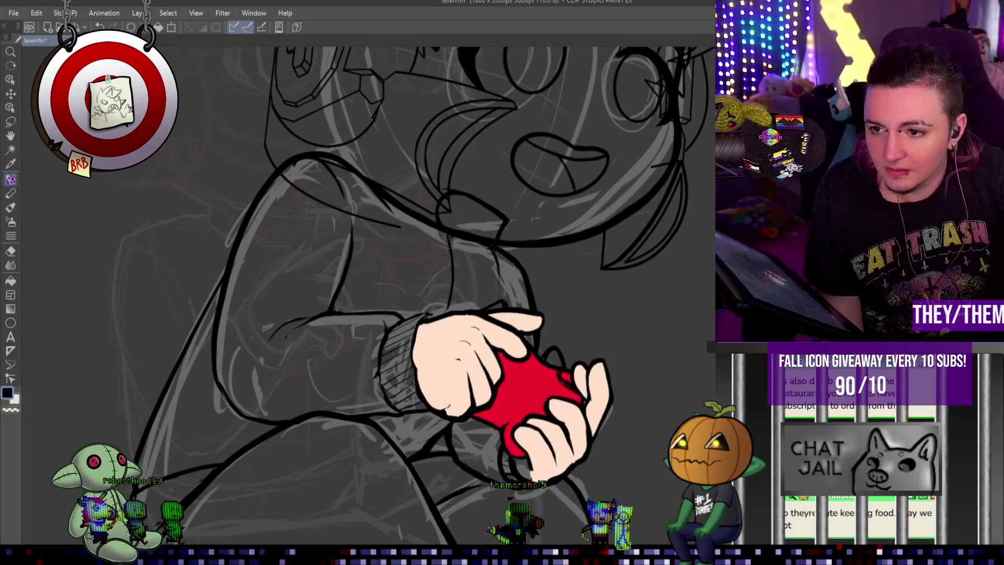
pyautogui.hotkey('ctrl', 'z')
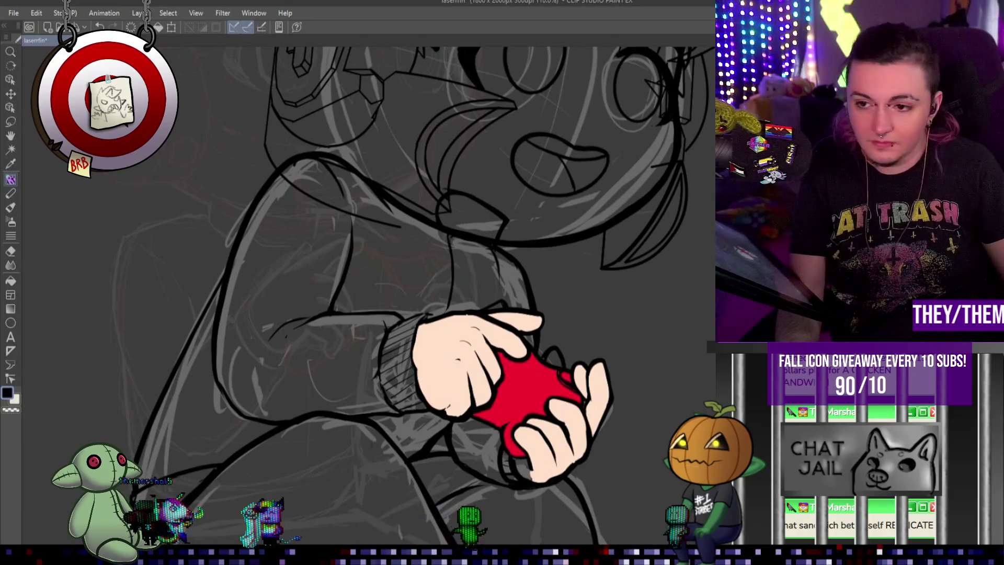
# Fill the gap at the top of the hand with skin colour, undoing an accidental red fill.
pyautogui.click(455, 366)
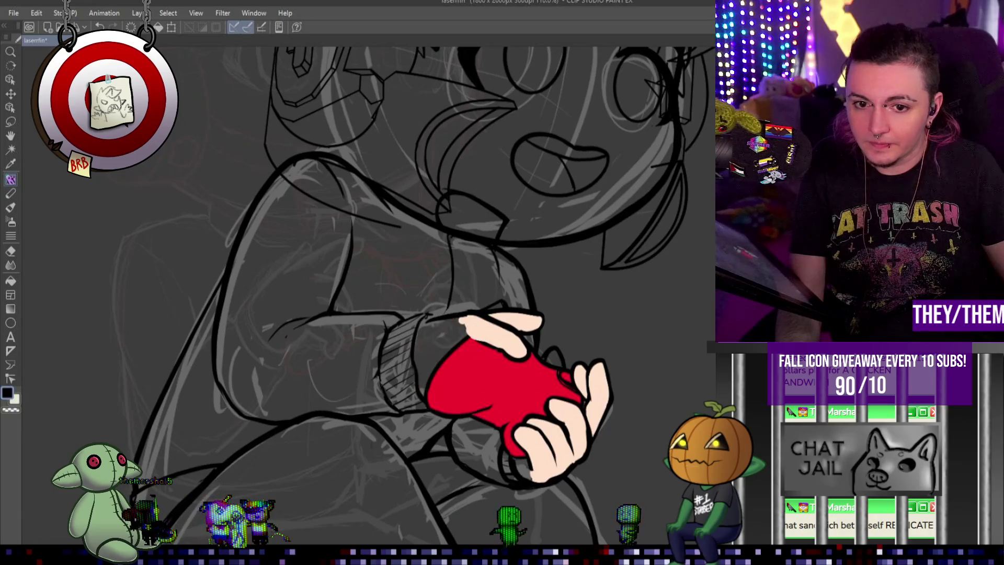
pyautogui.hotkey('ctrl', 'z')
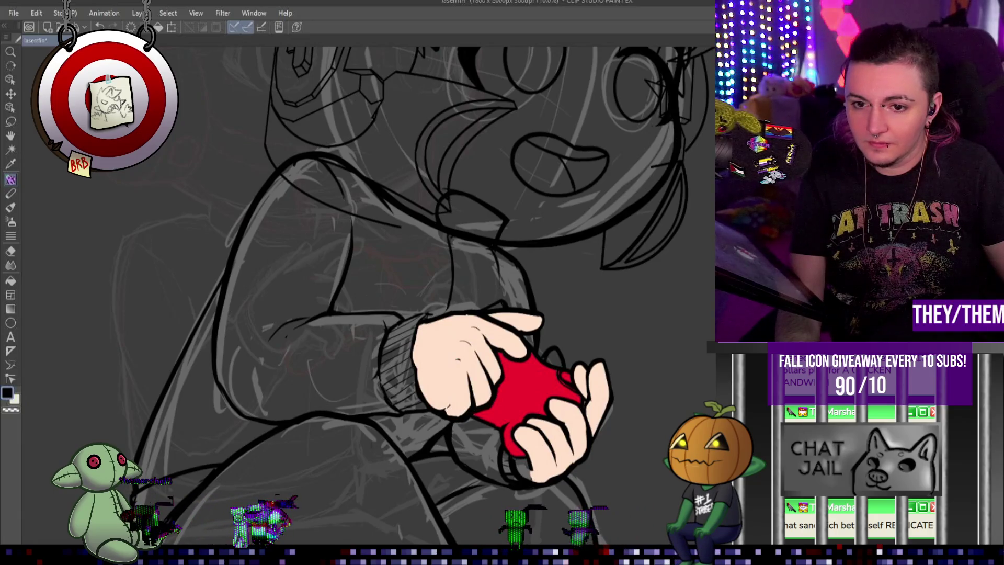
pyautogui.click(528, 322)
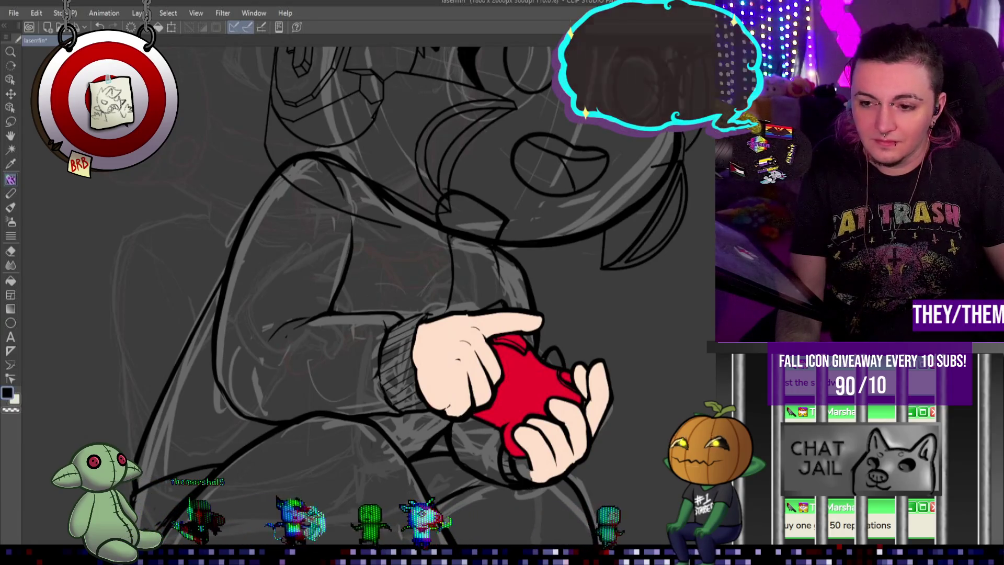
pyautogui.hotkey('ctrl', 'z')
pyautogui.hotkey('ctrl', 'y')
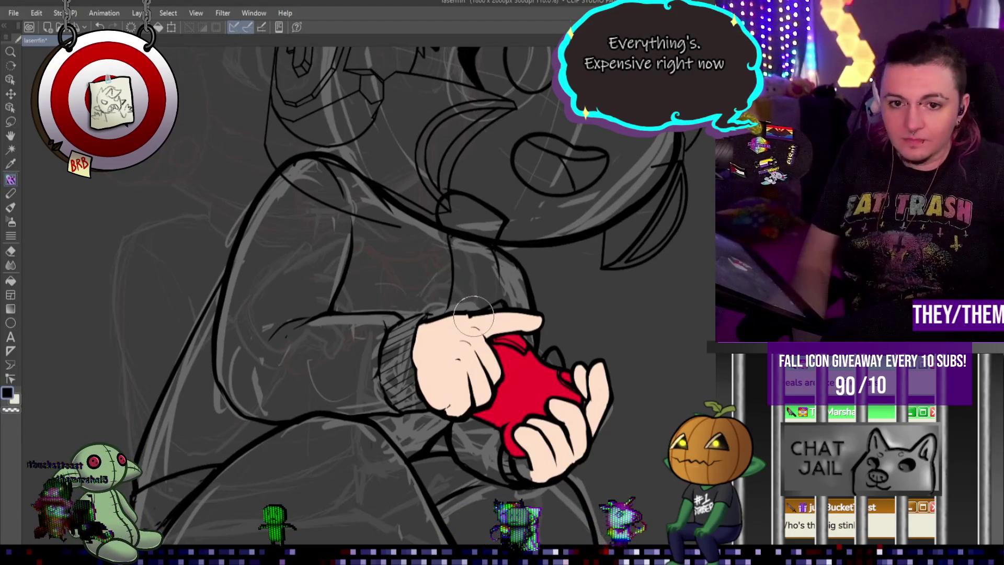
# Zoom the view in closely on the hoodie's sleeve cuff and pointing hand.
pyautogui.scroll(-1, 352, 290)
pyautogui.scroll(3, 352, 290)
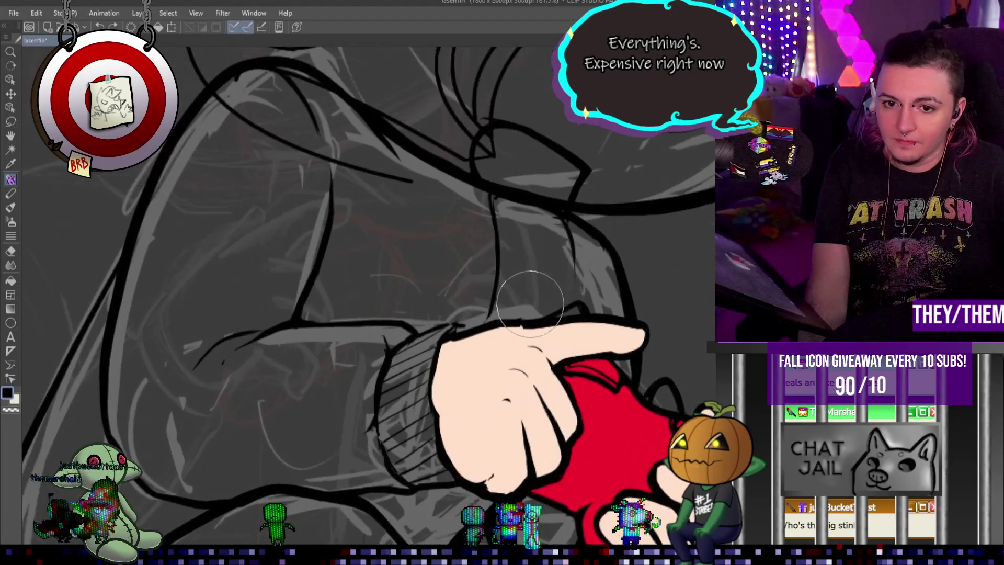
pyautogui.scroll(1, 516, 314)
pyautogui.scroll(1, 518, 305)
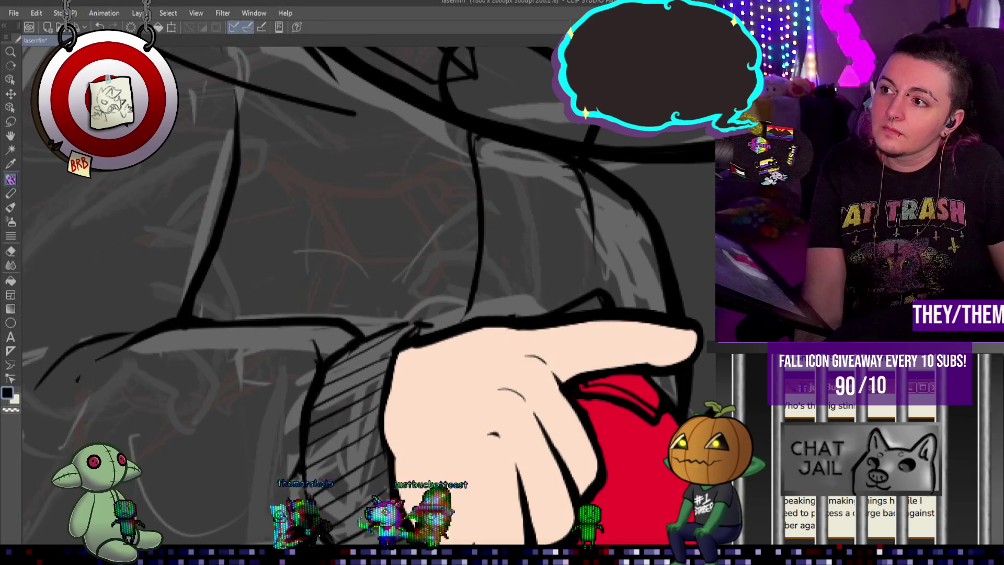
# Compare the skin fill under the pointing fingers on and off, leaving it undone so the area stays red.
pyautogui.hotkey('ctrl', 'z')
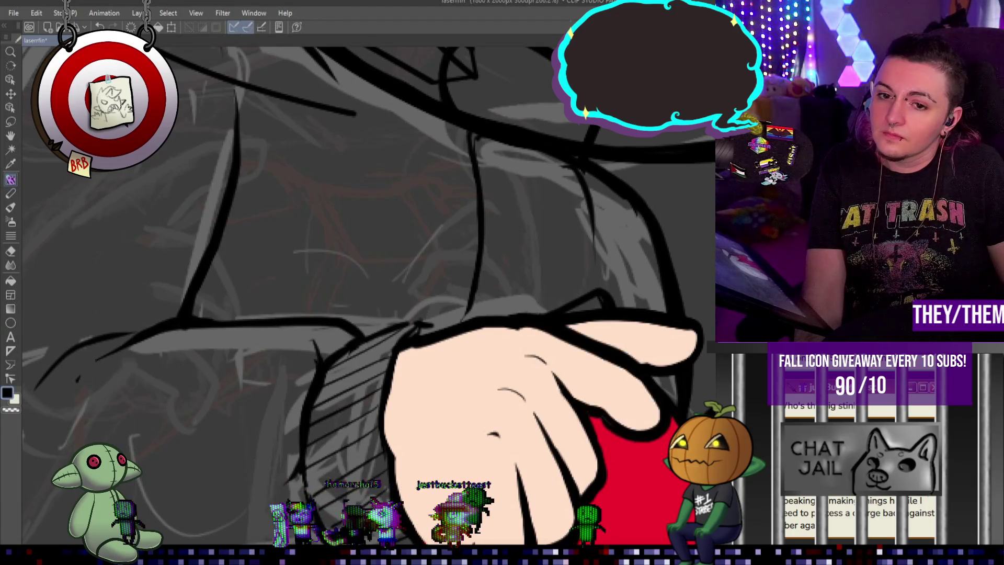
pyautogui.hotkey('ctrl', 'z')
pyautogui.hotkey('ctrl', 'y')
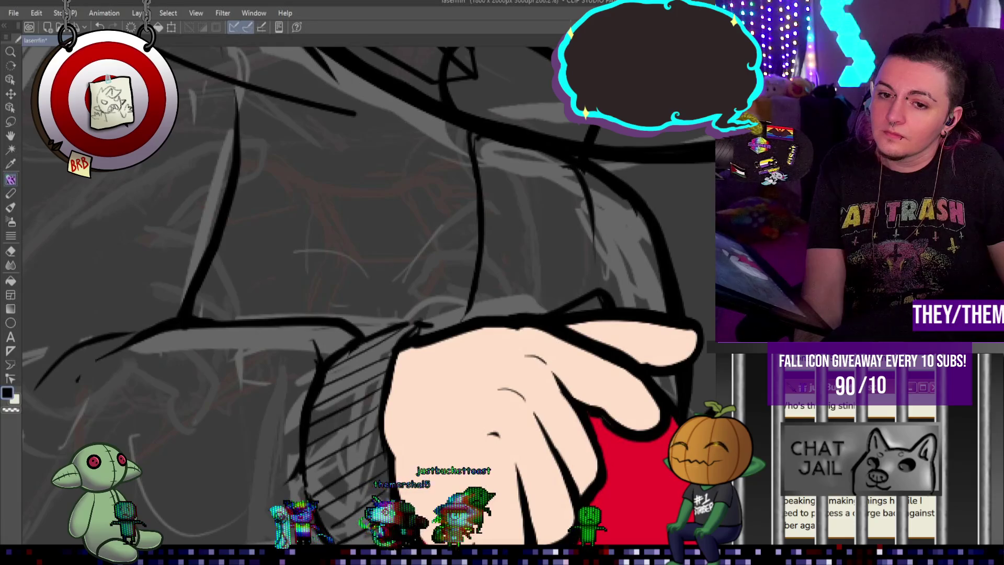
pyautogui.hotkey('ctrl', 'z')
pyautogui.hotkey('ctrl', 'y')
pyautogui.hotkey('ctrl', 'z')
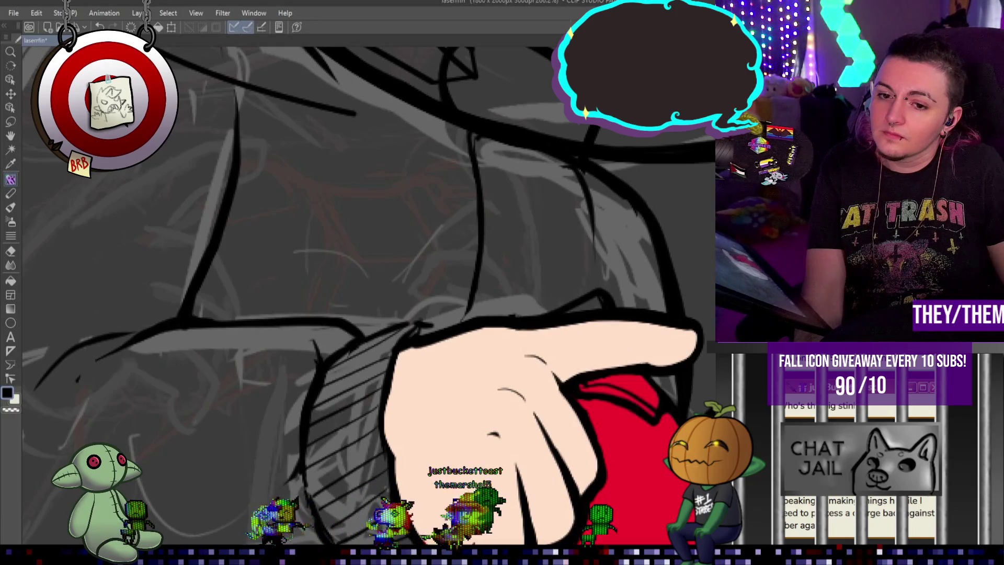
pyautogui.hotkey('ctrl', 'y')
pyautogui.hotkey('ctrl', 'z')
pyautogui.hotkey('ctrl', 'y')
pyautogui.hotkey('ctrl', 'z')
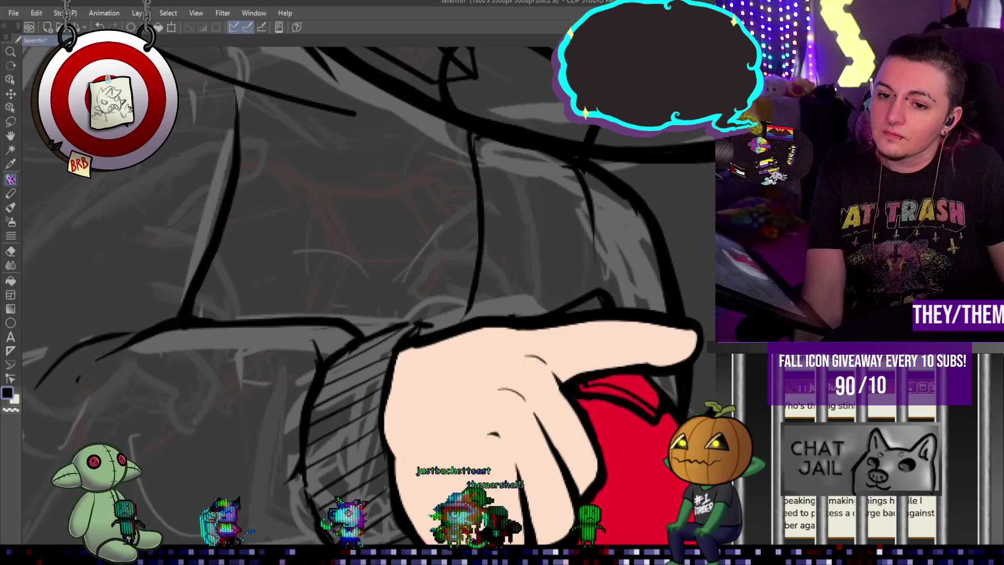
pyautogui.hotkey('ctrl', 'y')
pyautogui.hotkey('ctrl', 'z')
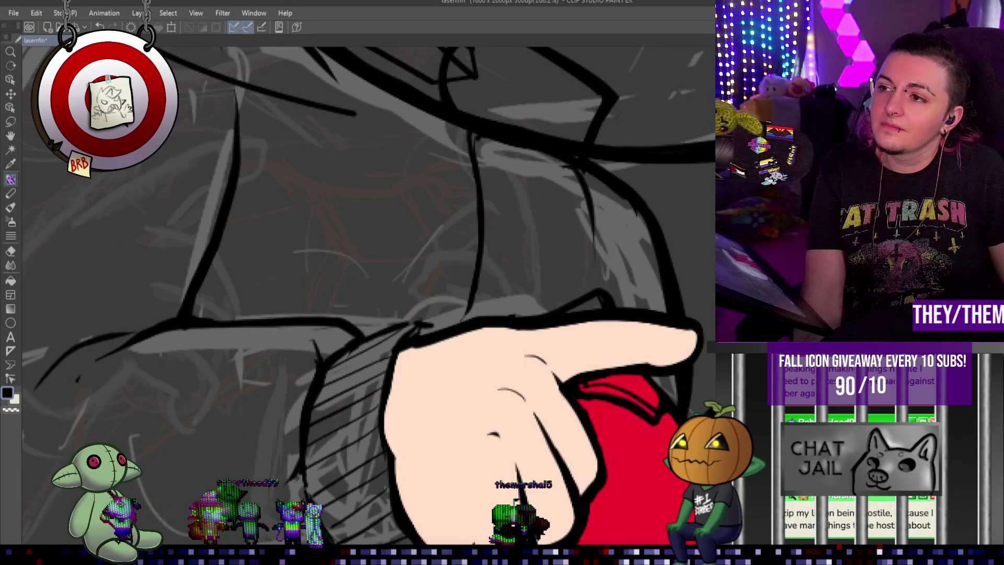
# Switch the drawing colour to the peach skin tone swatch.
pyautogui.scroll(-1, 368, 296)
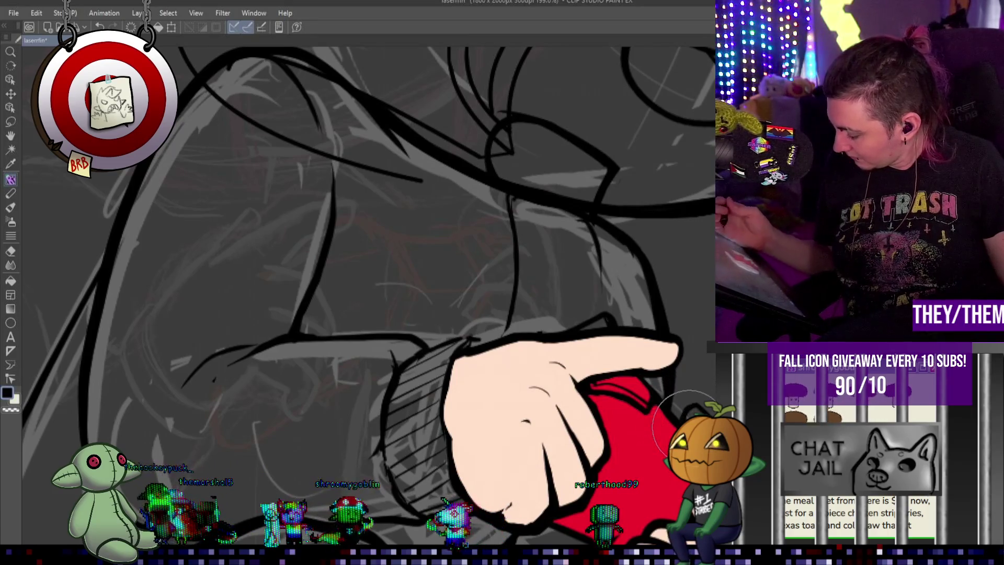
pyautogui.keyDown('alt'); pyautogui.click(523, 418); pyautogui.keyUp('alt')
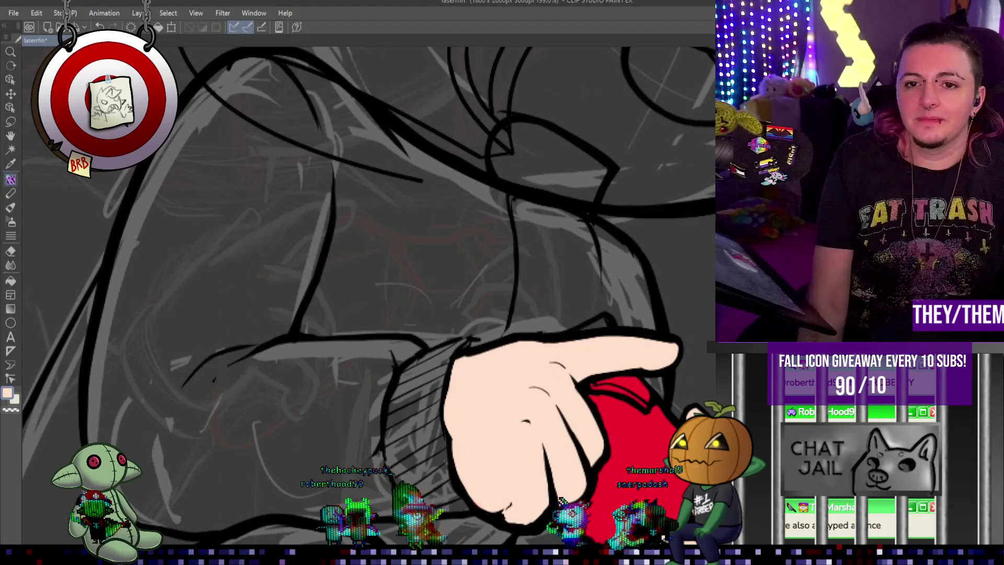
pyautogui.scroll(-2, 585, 222)
pyautogui.scroll(-4, 585, 222)
pyautogui.scroll(2, 575, 214)
pyautogui.scroll(1, 568, 205)
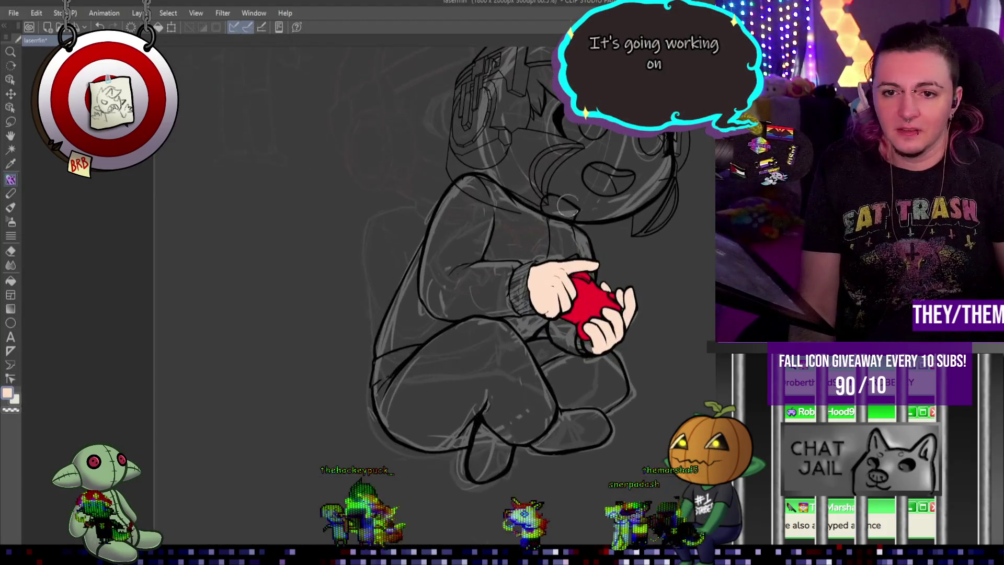
pyautogui.scroll(1, 614, 221)
pyautogui.scroll(1, 628, 225)
pyautogui.scroll(-2, 648, 233)
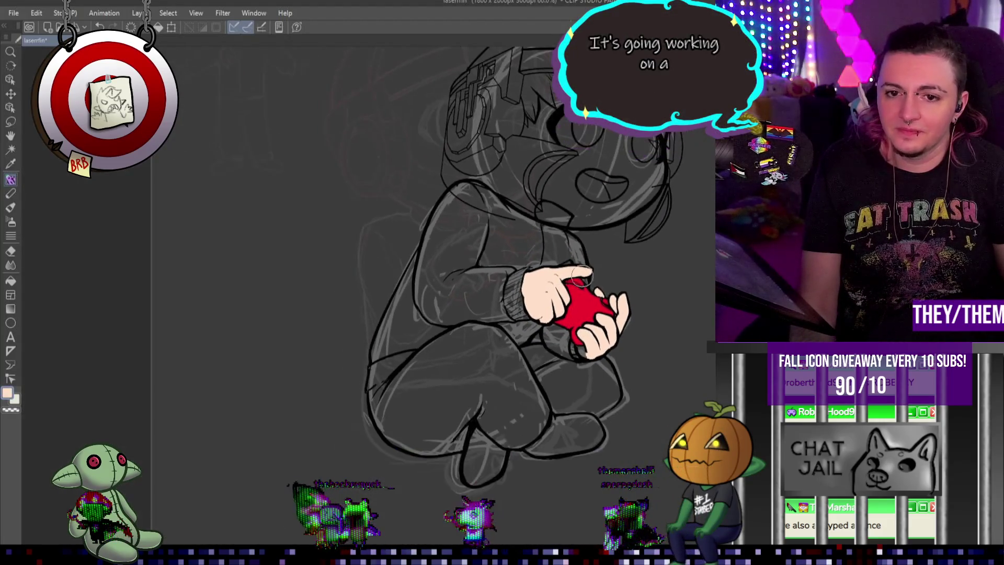
pyautogui.scroll(-1, 662, 236)
pyautogui.scroll(-1, 638, 215)
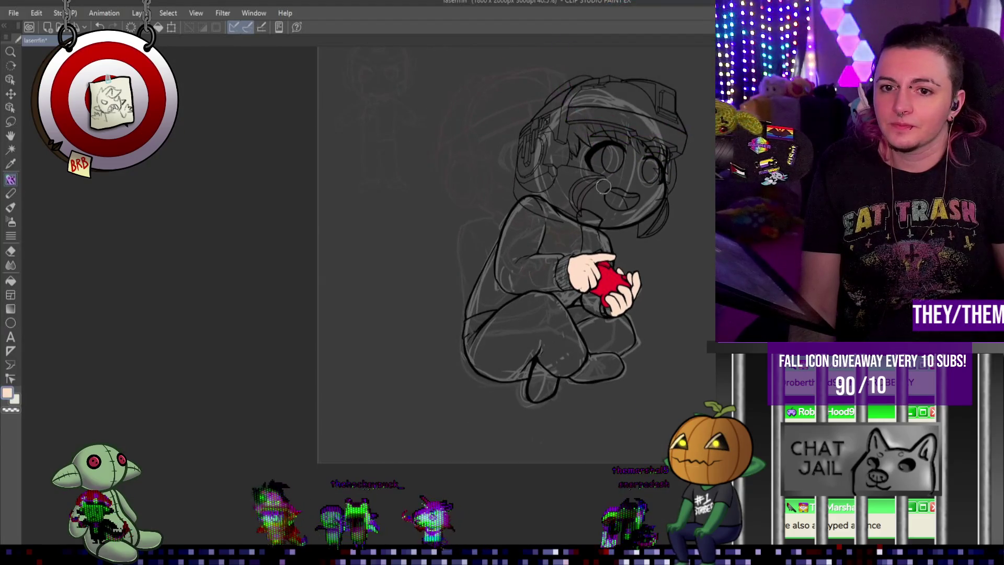
pyautogui.scroll(1, 603, 185)
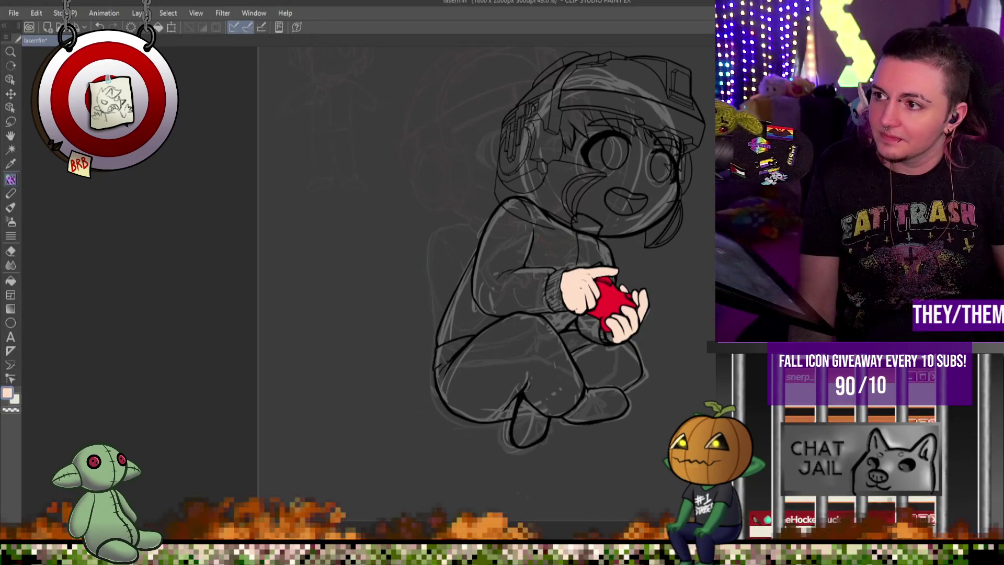
pyautogui.scroll(1, 523, 262)
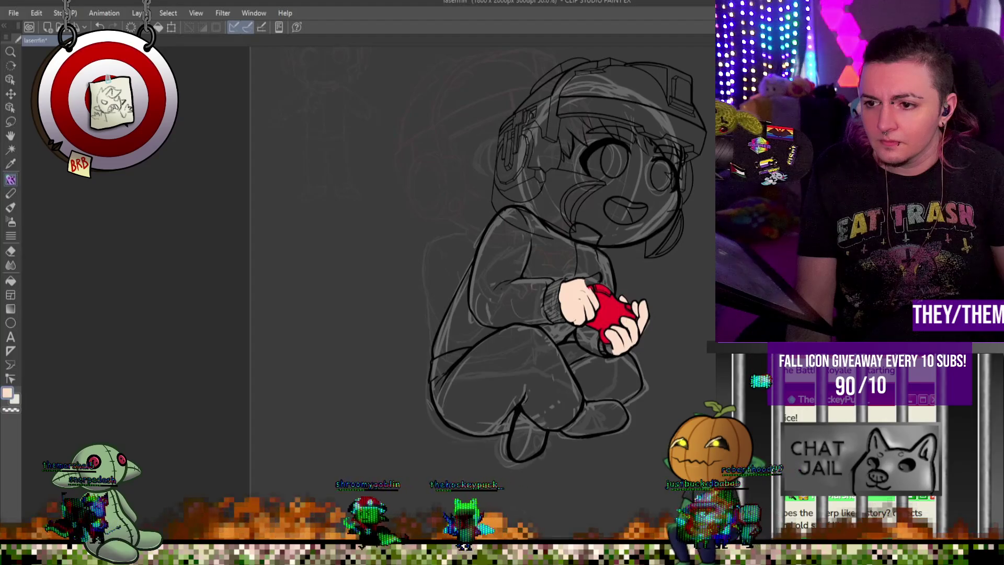
# Zoom in and paint peach skin over the dark line across the top of the fist.
pyautogui.scroll(4, 598, 268)
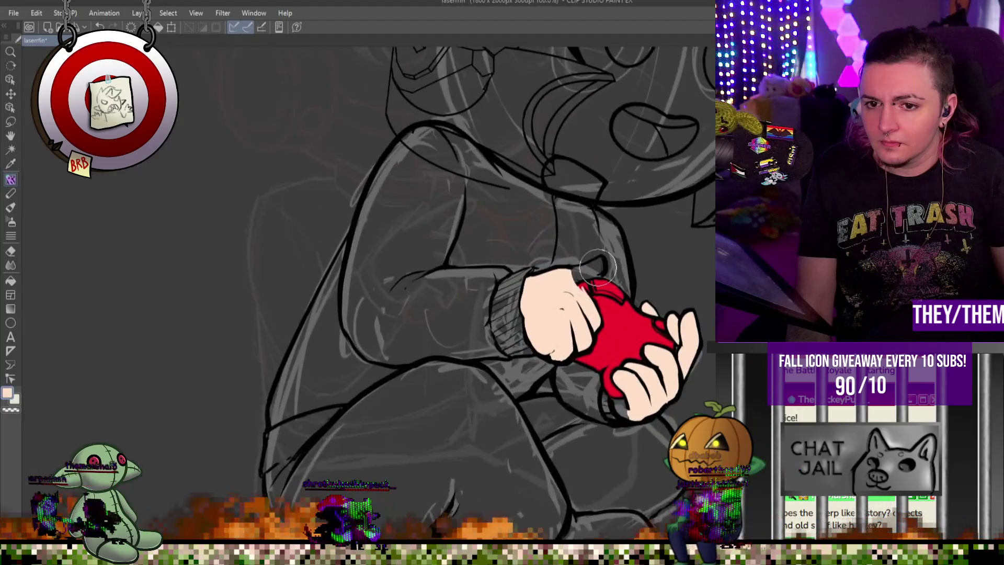
pyautogui.scroll(3, 598, 268)
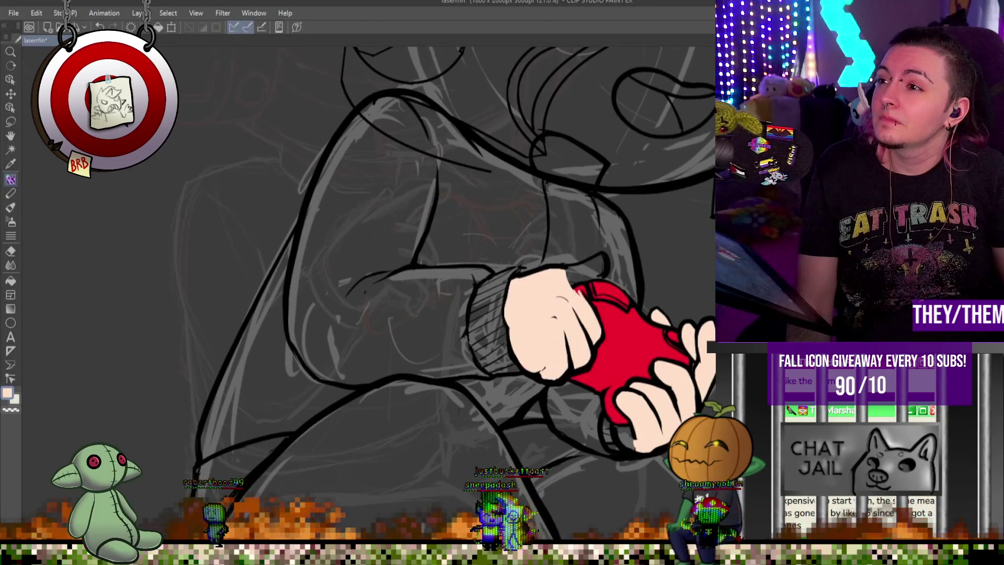
pyautogui.scroll(1, 690, 268)
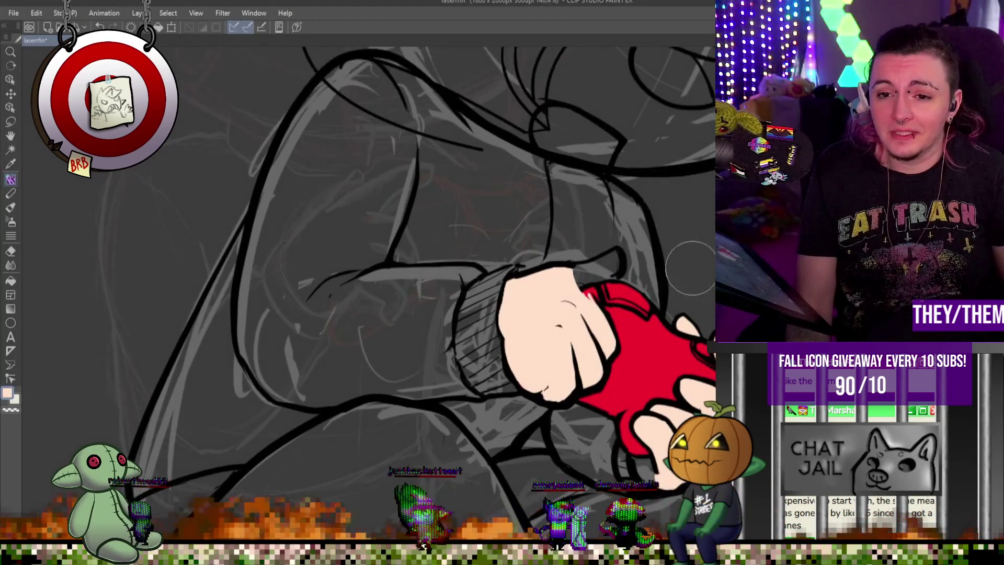
pyautogui.scroll(2, 691, 268)
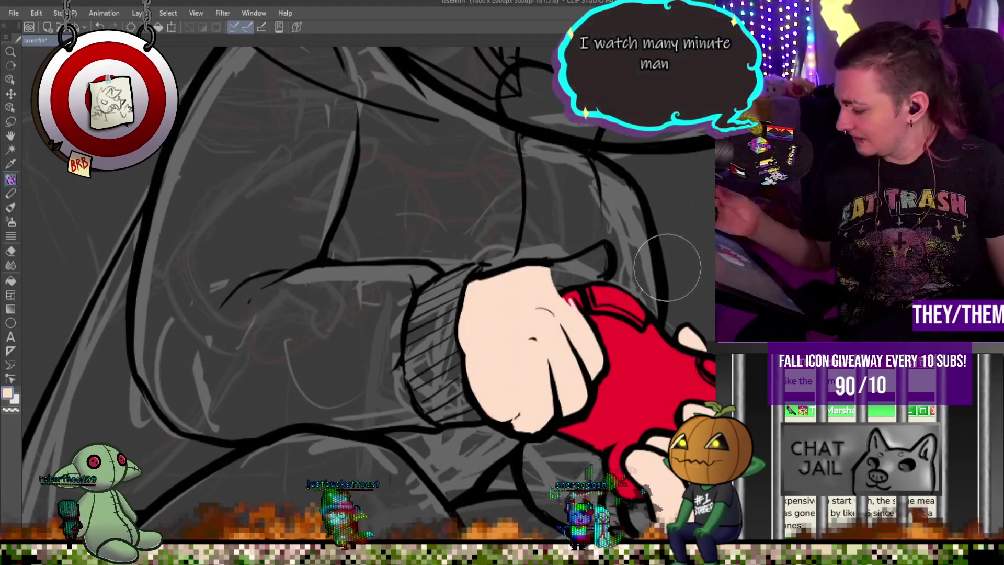
pyautogui.moveTo(590, 261); pyautogui.dragTo(546, 278)
# Switch to the pen, sample the hand's peach skin, and paint over the red near the fingers.
pyautogui.press('p')
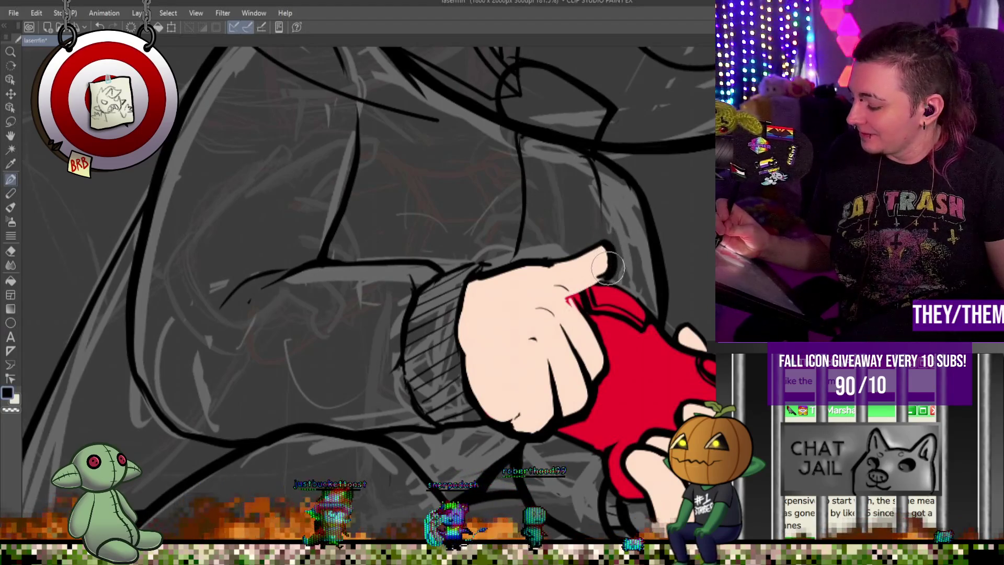
pyautogui.keyDown('alt'); pyautogui.click(577, 293); pyautogui.keyUp('alt')
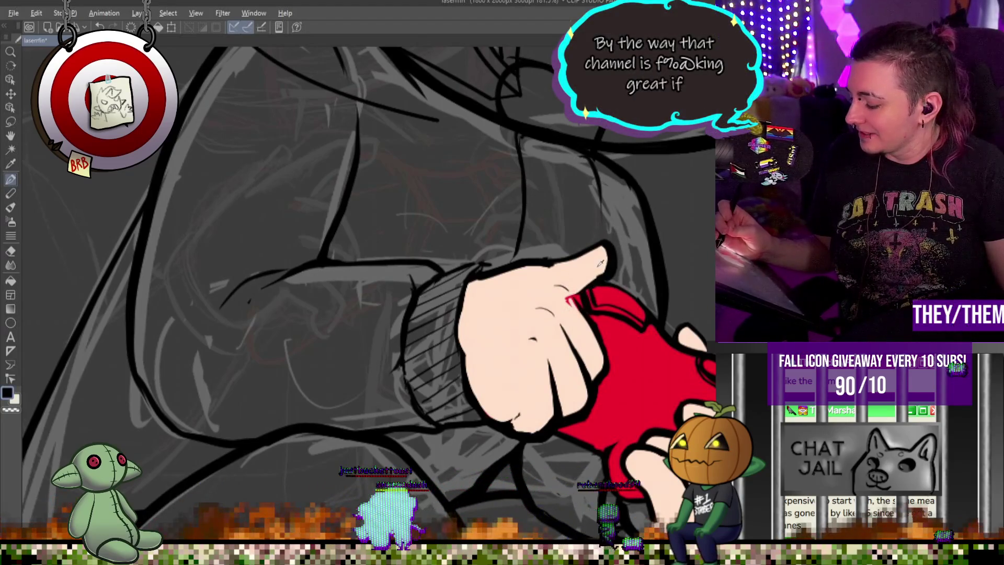
pyautogui.moveTo(577, 293); pyautogui.dragTo(545, 270)
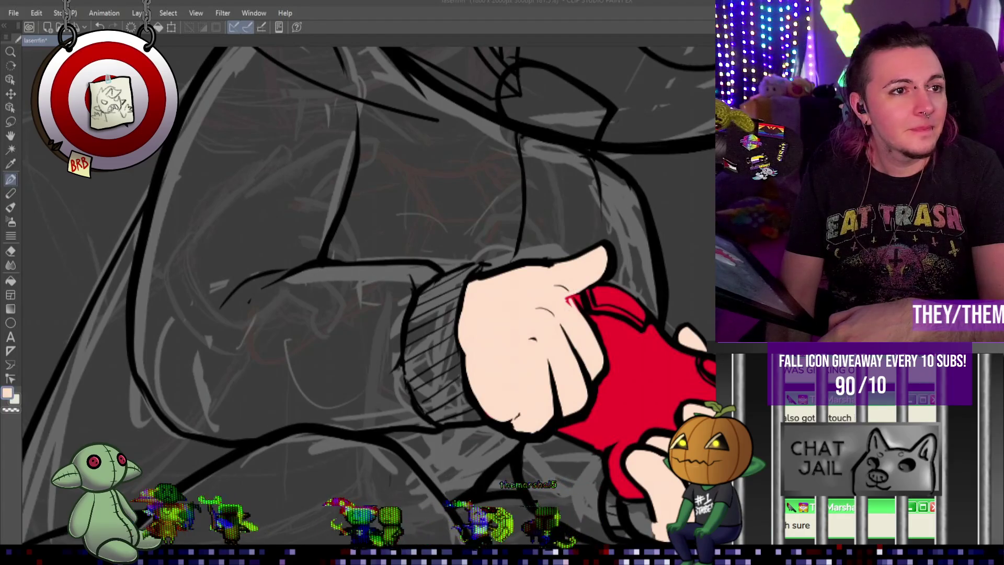
pyautogui.hotkey('alt', 'Tab')
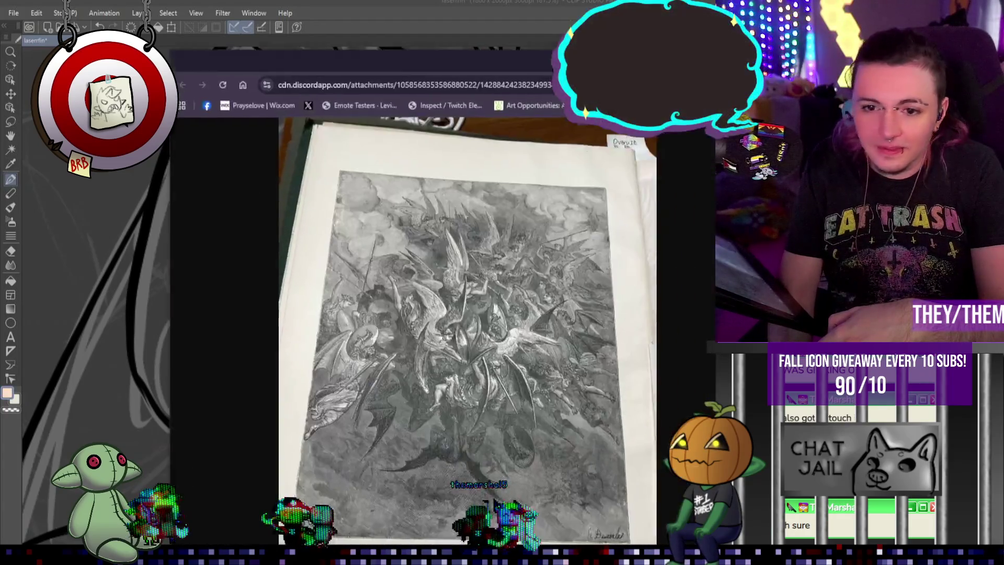
pyautogui.click(504, 193)
pyautogui.scroll(-5, 471, 209)
pyautogui.scroll(-3, 470, 210)
pyautogui.click(442, 226)
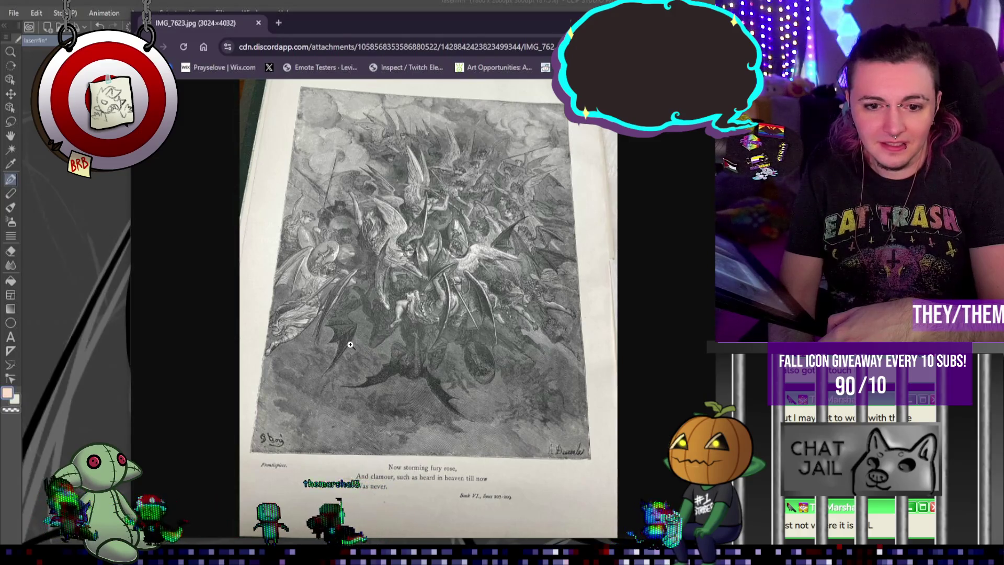
pyautogui.click(350, 345)
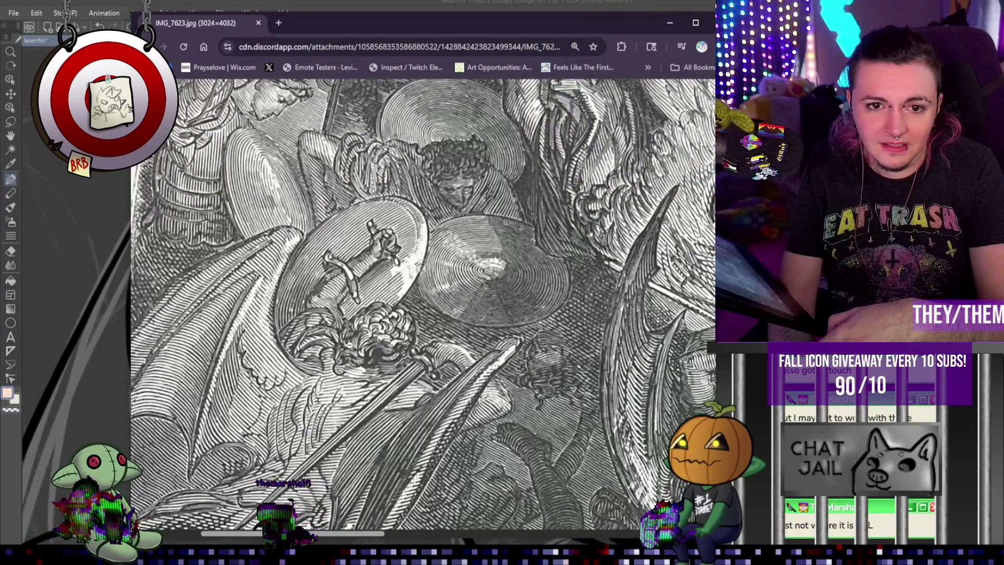
pyautogui.scroll(2, 350, 344)
pyautogui.scroll(2, 349, 345)
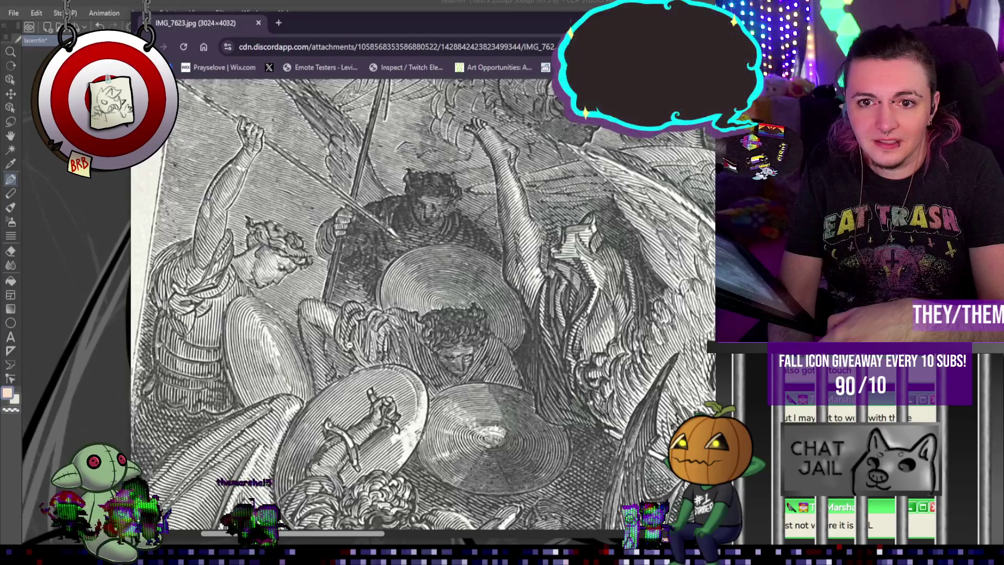
pyautogui.scroll(-2, 345, 343)
pyautogui.scroll(-2, 350, 349)
pyautogui.scroll(-2, 361, 360)
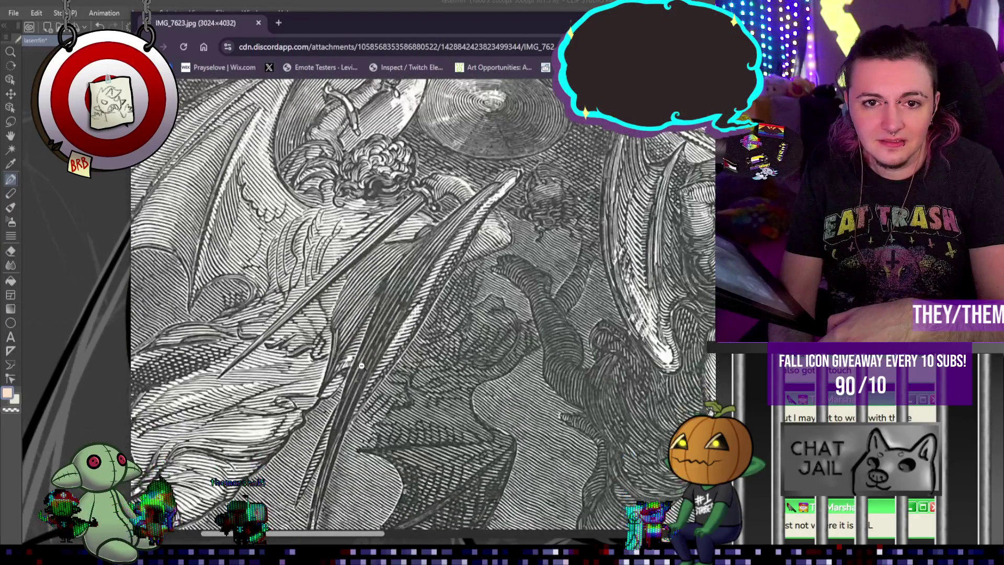
pyautogui.scroll(-2, 372, 370)
pyautogui.scroll(3, 444, 435)
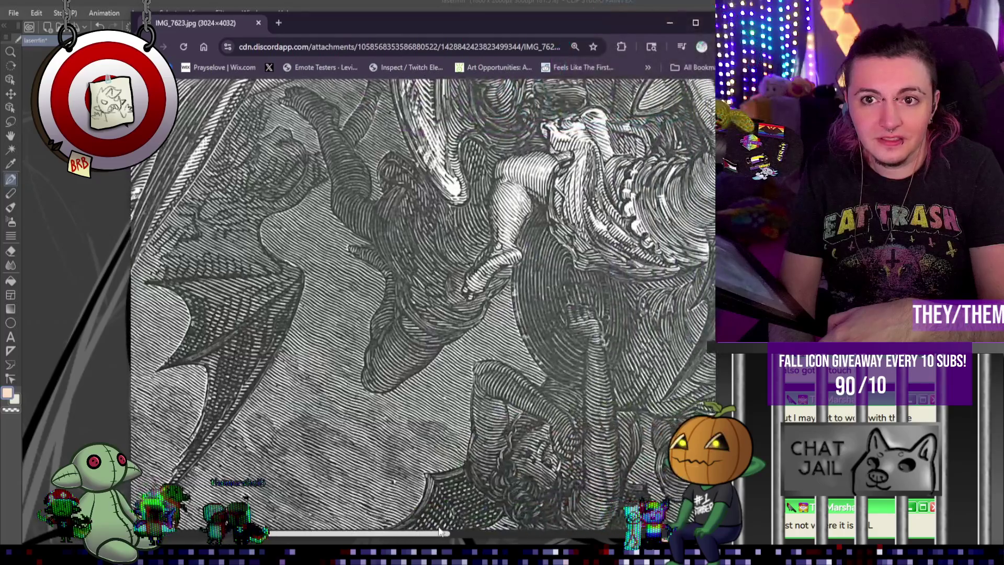
pyautogui.scroll(3, 471, 377)
pyautogui.keyDown('ctrl'); pyautogui.scroll(-1, 520, 329); pyautogui.keyUp('ctrl')
pyautogui.scroll(2, 520, 328)
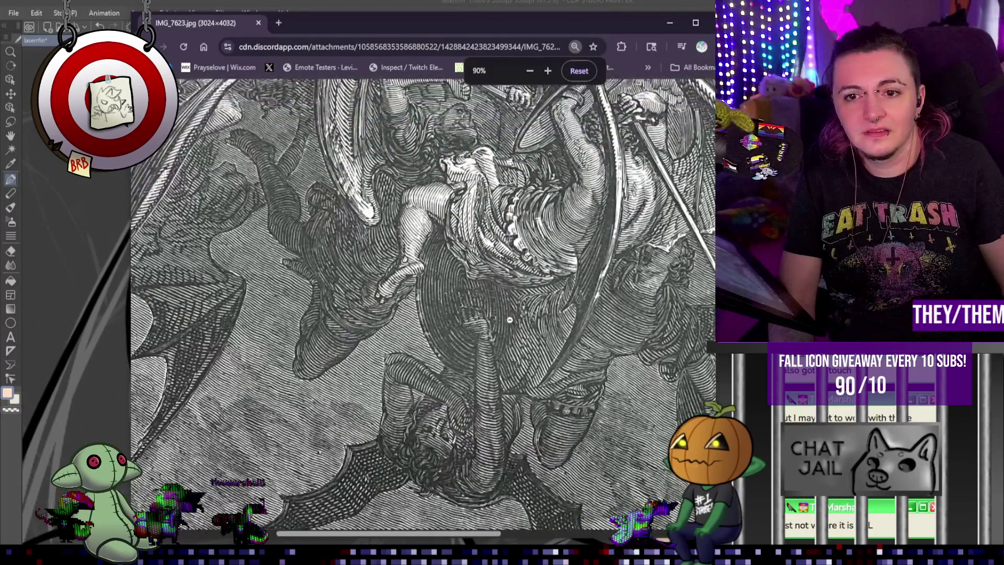
pyautogui.scroll(2, 518, 326)
pyautogui.scroll(2, 510, 319)
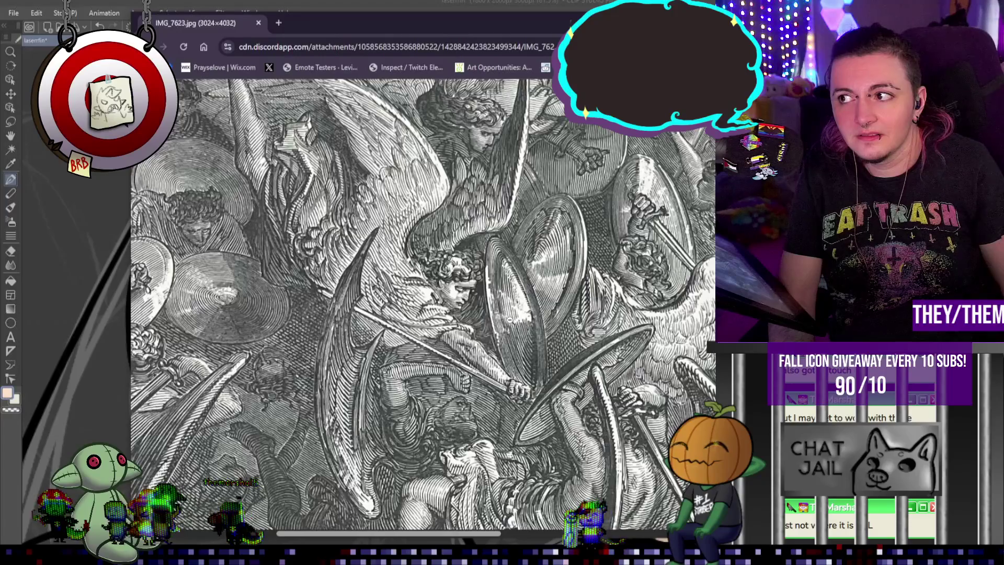
pyautogui.scroll(-2, 510, 319)
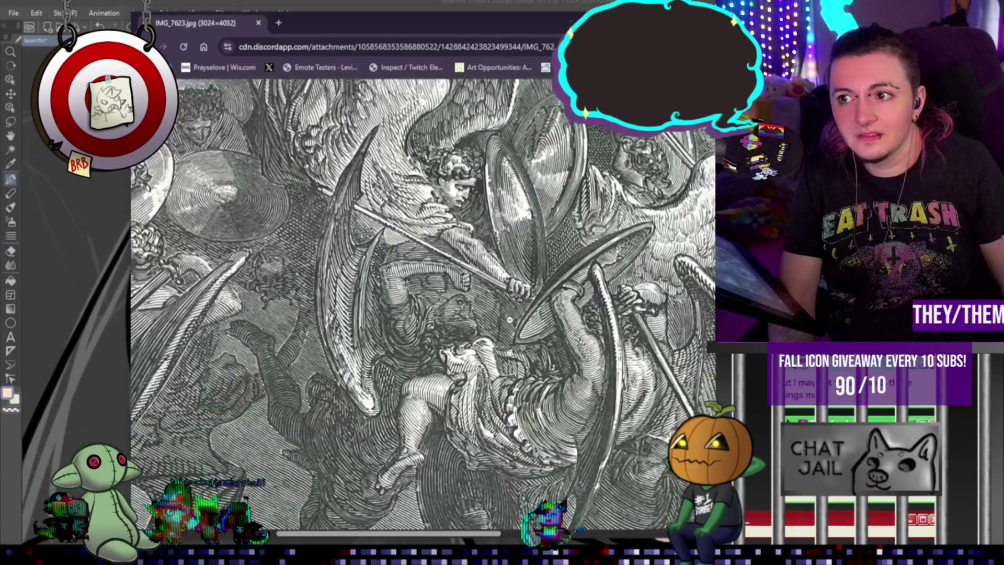
pyautogui.scroll(-2, 510, 319)
pyautogui.scroll(-2, 510, 319)
pyautogui.scroll(-2, 510, 319)
pyautogui.scroll(-2, 490, 379)
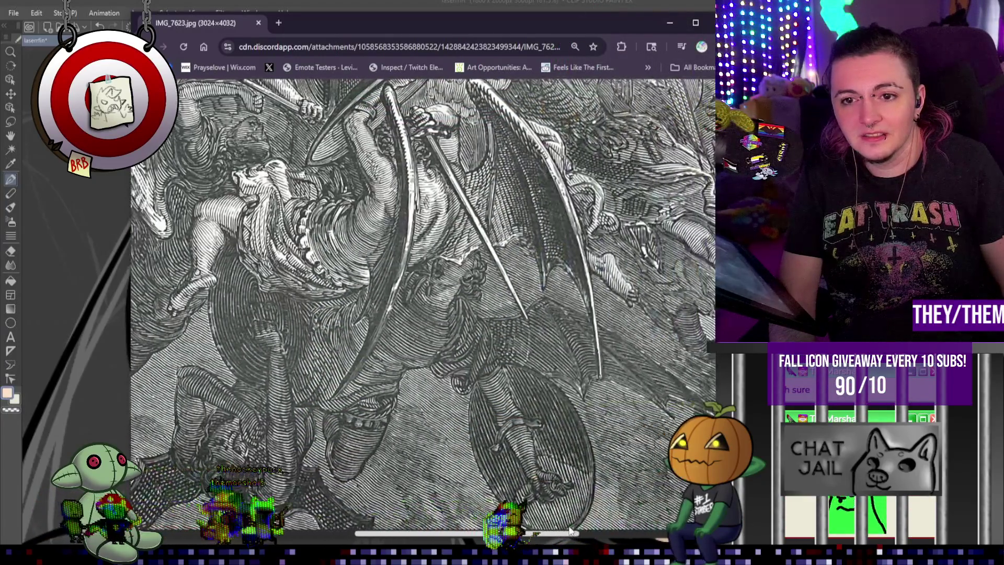
pyautogui.scroll(-2, 490, 379)
pyautogui.scroll(-2, 489, 379)
pyautogui.scroll(-2, 490, 378)
pyautogui.scroll(4, 489, 379)
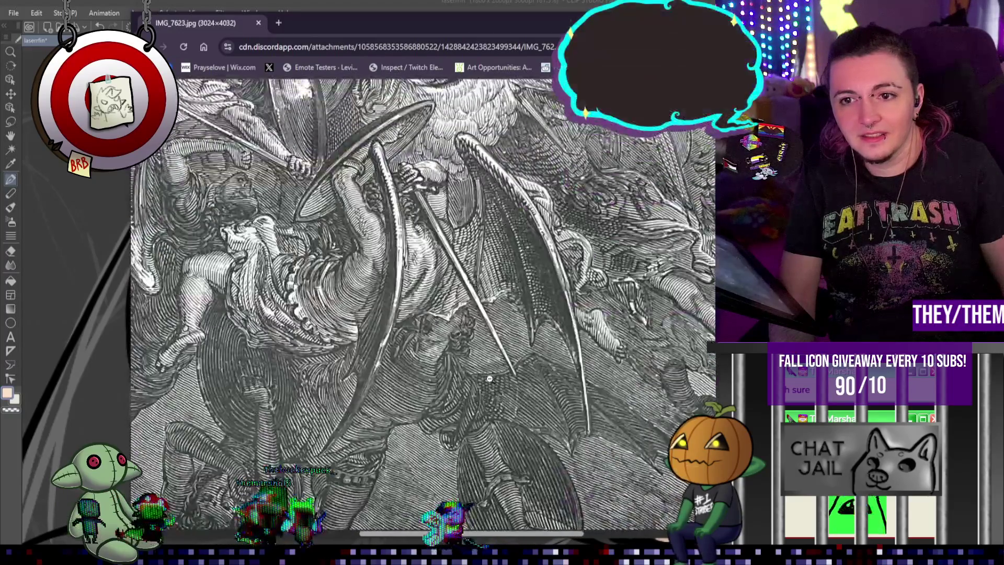
pyautogui.scroll(2, 486, 376)
pyautogui.click(479, 368)
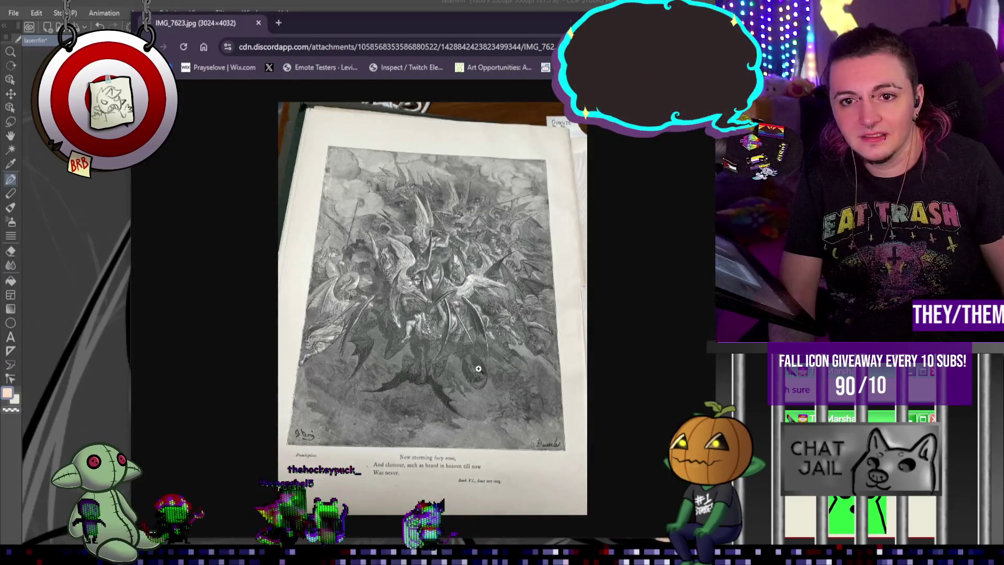
pyautogui.click(413, 300)
pyautogui.scroll(2, 413, 299)
pyautogui.scroll(2, 414, 300)
pyautogui.scroll(2, 414, 300)
pyautogui.scroll(3, 413, 299)
pyautogui.scroll(-3, 413, 300)
pyautogui.scroll(-3, 413, 300)
pyautogui.scroll(-3, 413, 300)
pyautogui.scroll(-2, 413, 299)
pyautogui.scroll(1, 413, 299)
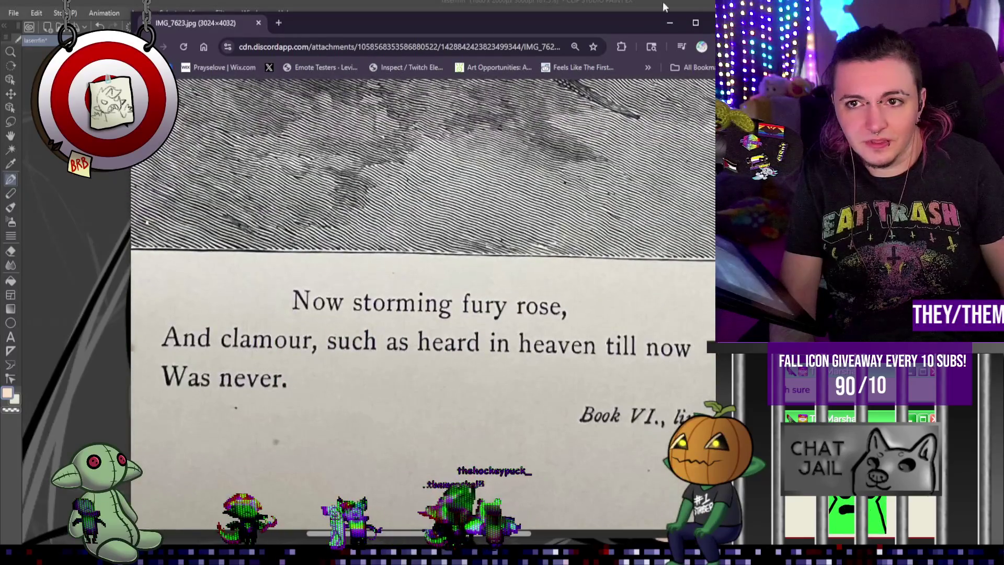
pyautogui.hotkey('alt', 'Tab')
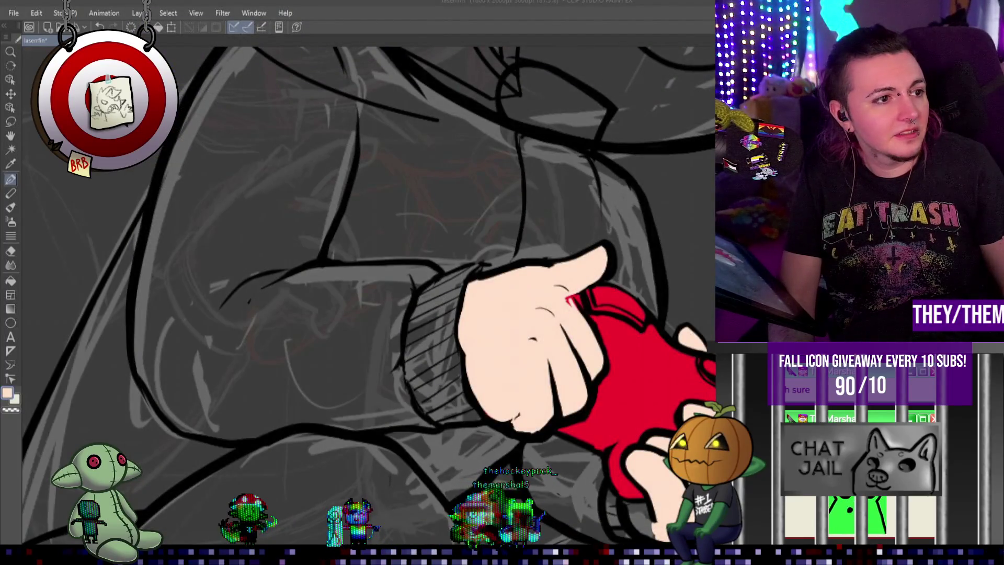
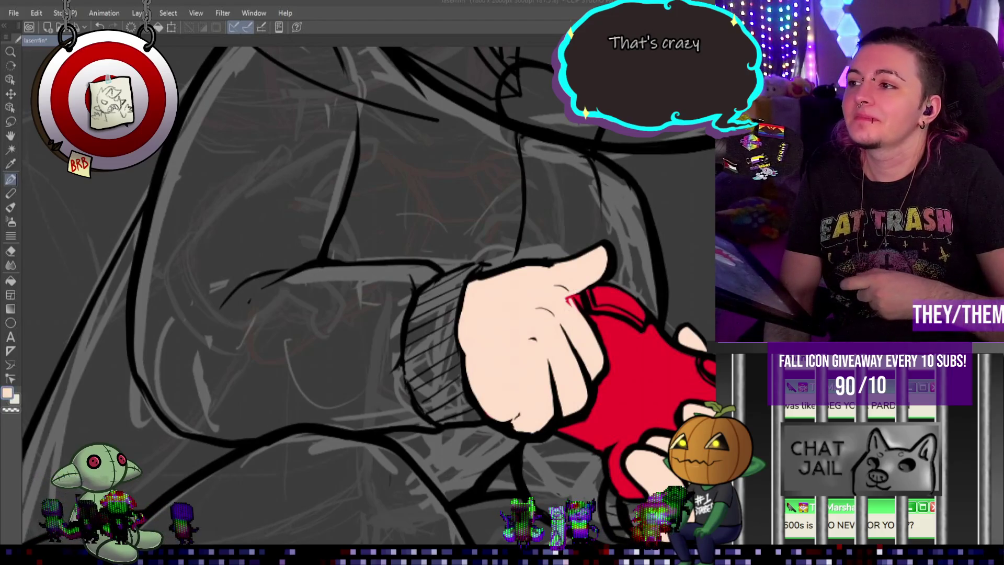
# Paint skin tone over the stray red on top of the finger gripping the apple.
pyautogui.scroll(-5, 358, 394)
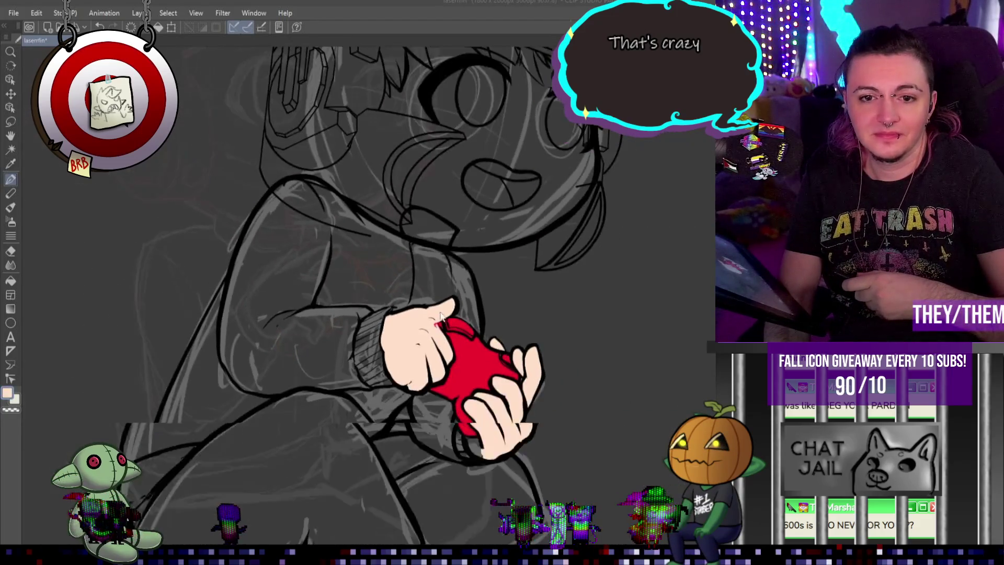
pyautogui.scroll(1, 469, 318)
pyautogui.scroll(1, 412, 326)
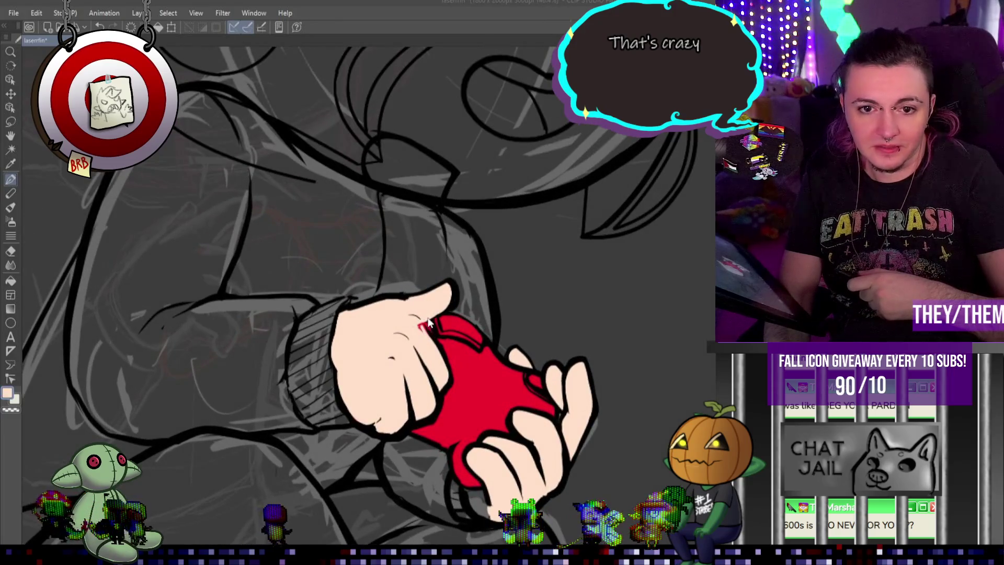
pyautogui.scroll(1, 437, 319)
pyautogui.scroll(-1, 438, 319)
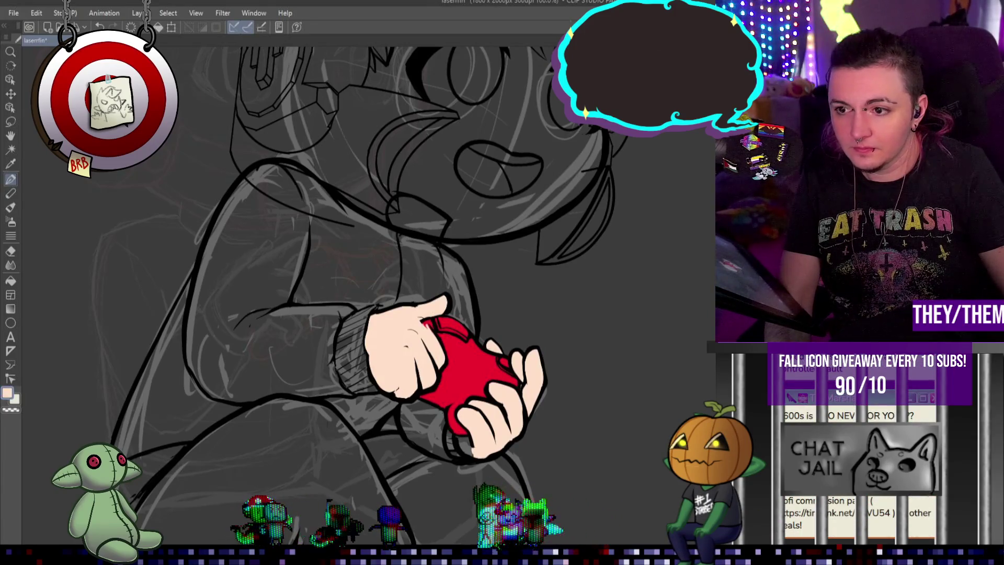
pyautogui.moveTo(419, 311); pyautogui.dragTo(479, 314)
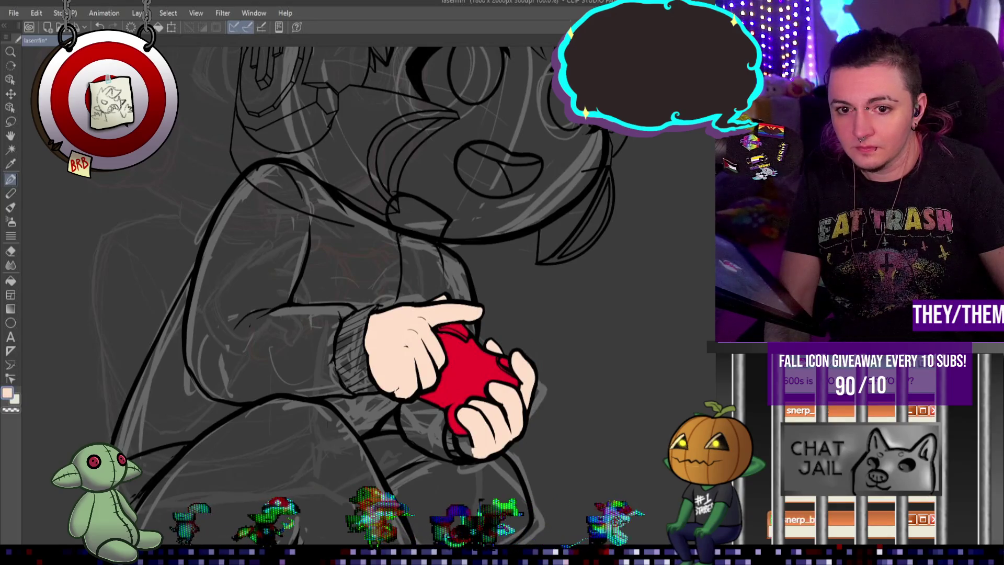
pyautogui.scroll(-1, 680, 259)
pyautogui.scroll(-1, 680, 259)
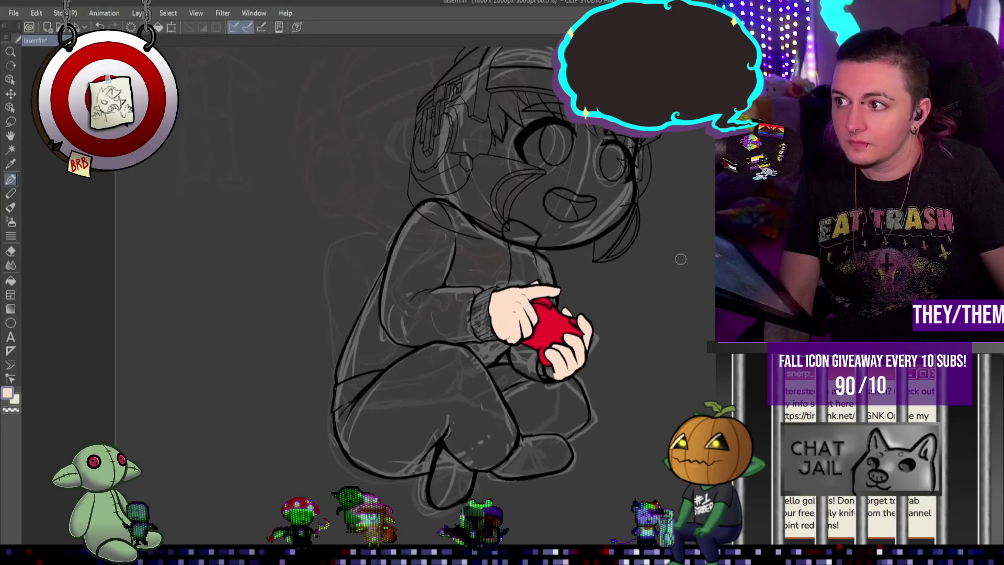
pyautogui.scroll(1, 681, 258)
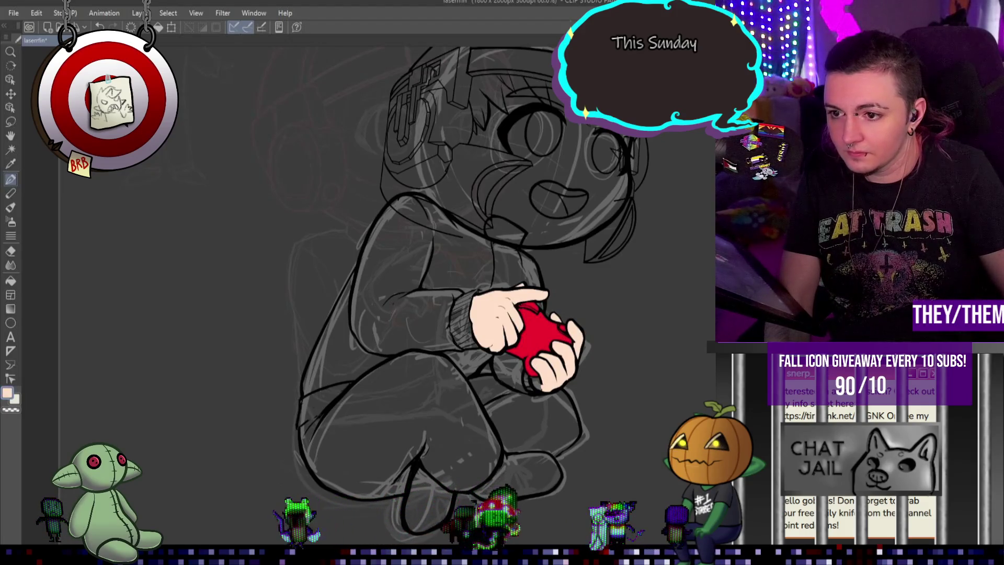
# Undo and redo the finger colouring to compare before and after.
pyautogui.hotkey('ctrl', 'z')
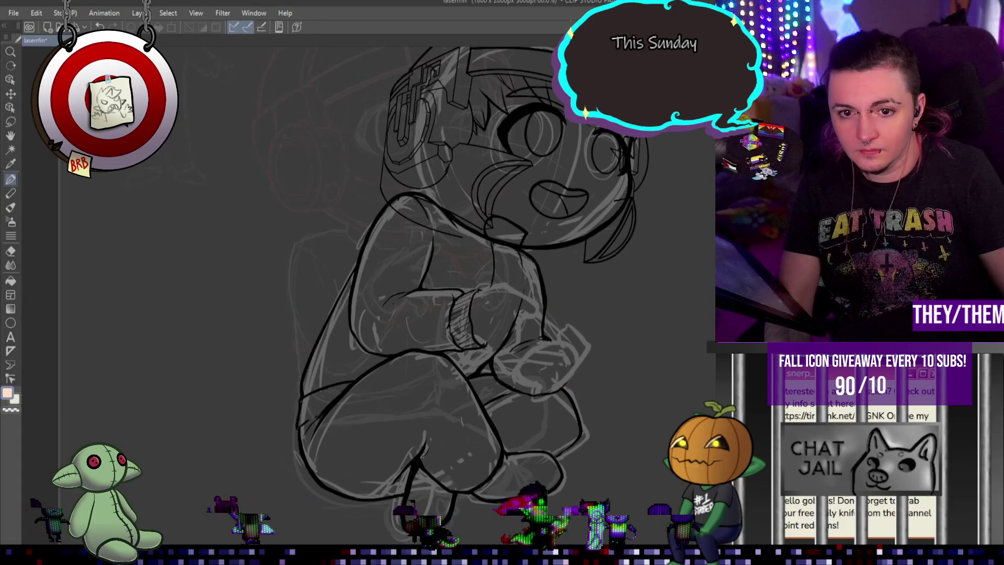
pyautogui.hotkey('ctrl', 'y')
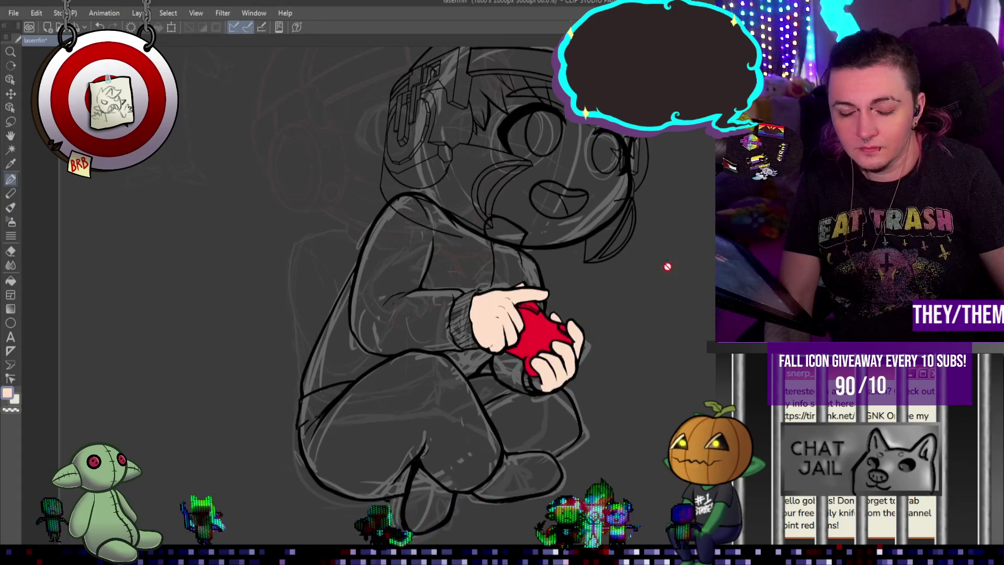
pyautogui.scroll(3, 549, 353)
pyautogui.scroll(2, 549, 353)
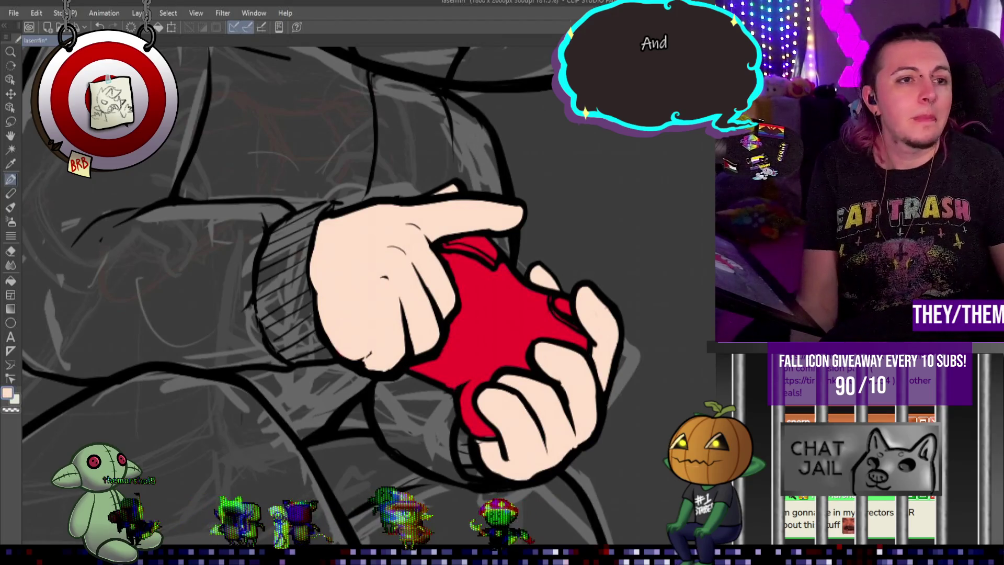
# Fit the drawing to the window, then brush tracksuit blue into the dark sleeve under the hand.
pyautogui.hotkey('ctrl', '0')
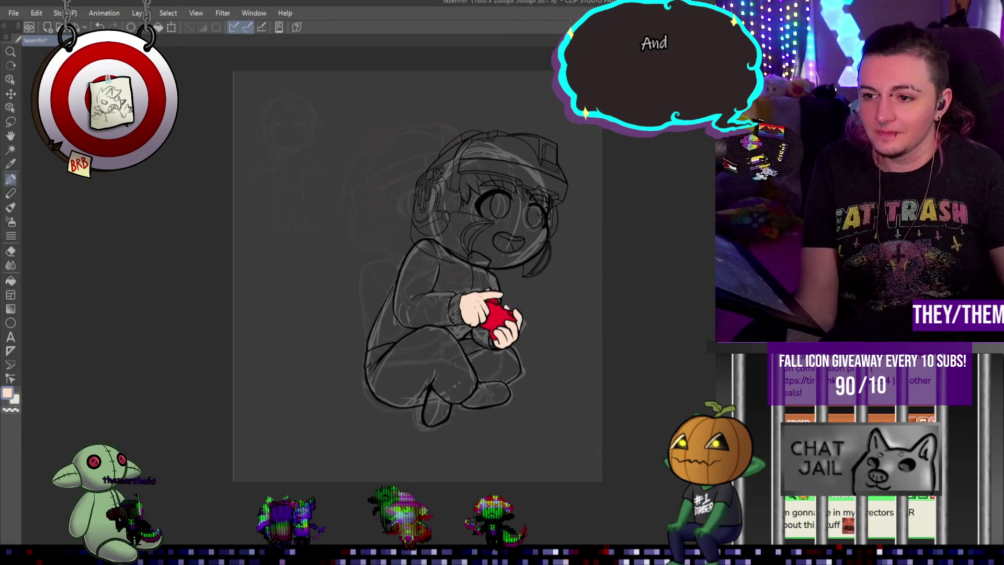
pyautogui.scroll(1, 273, 70)
pyautogui.scroll(2, 273, 70)
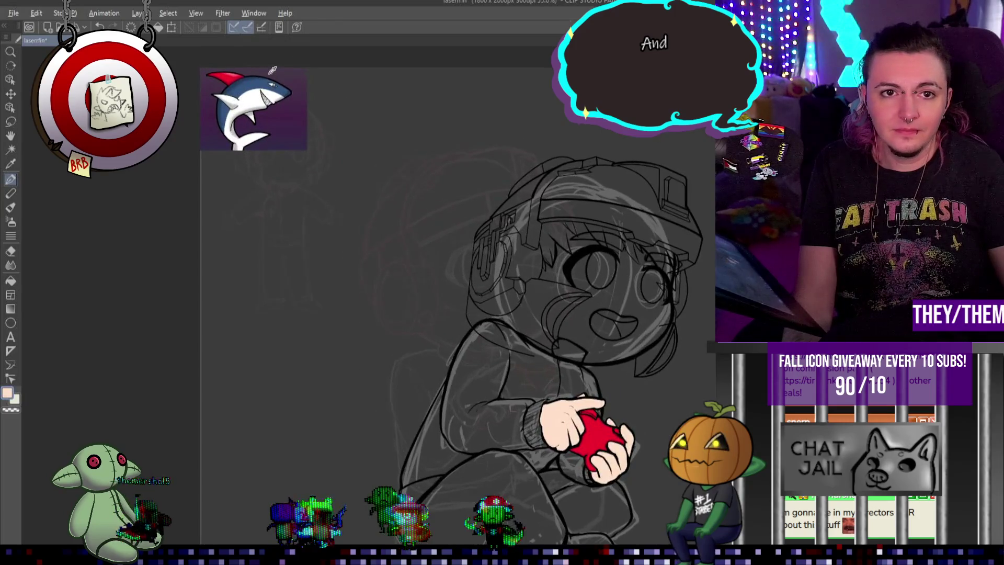
pyautogui.scroll(-3, 576, 340)
pyautogui.scroll(2, 576, 340)
pyautogui.scroll(2, 575, 340)
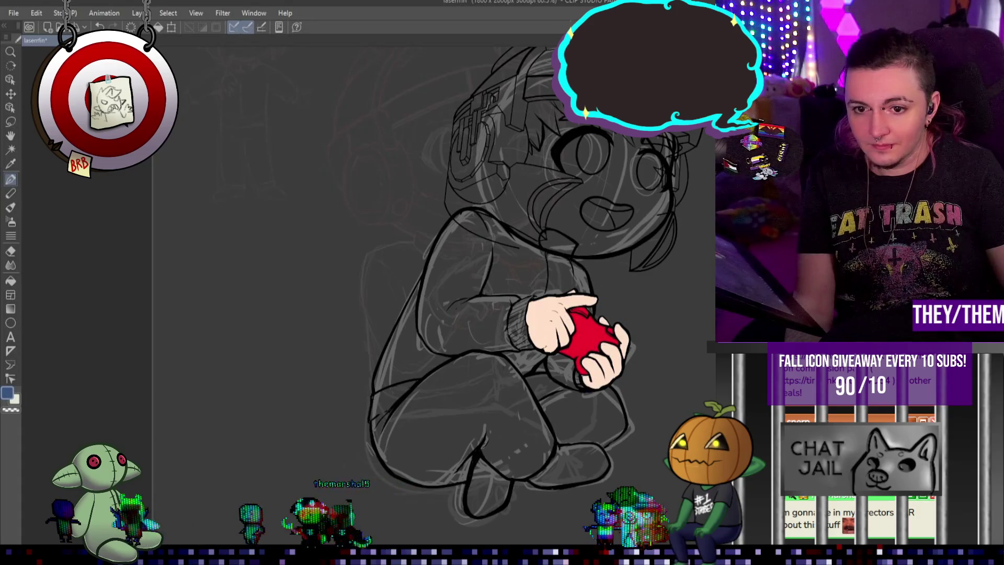
pyautogui.scroll(2, 586, 372)
pyautogui.scroll(2, 585, 372)
pyautogui.scroll(2, 586, 372)
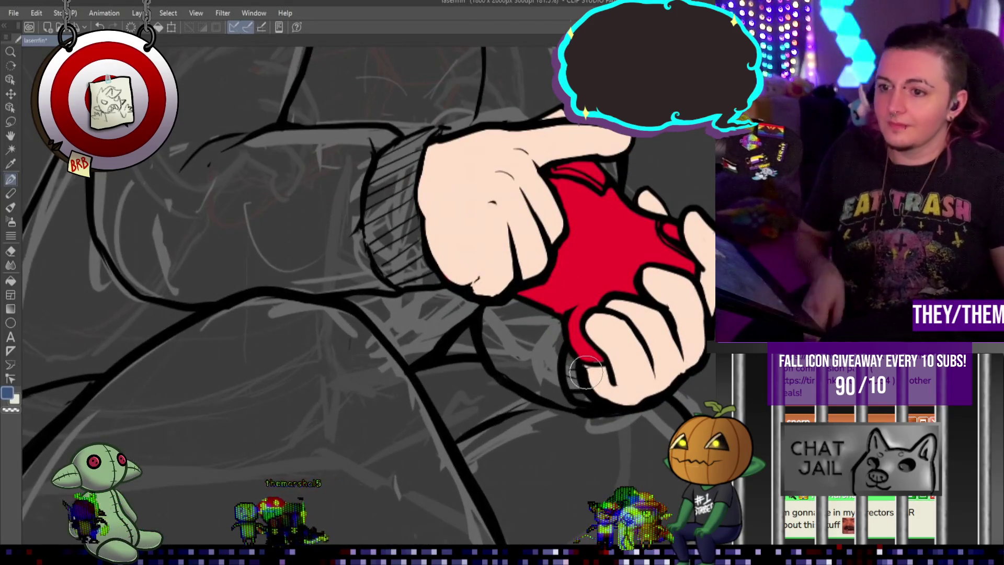
pyautogui.moveTo(570, 358); pyautogui.dragTo(575, 389)
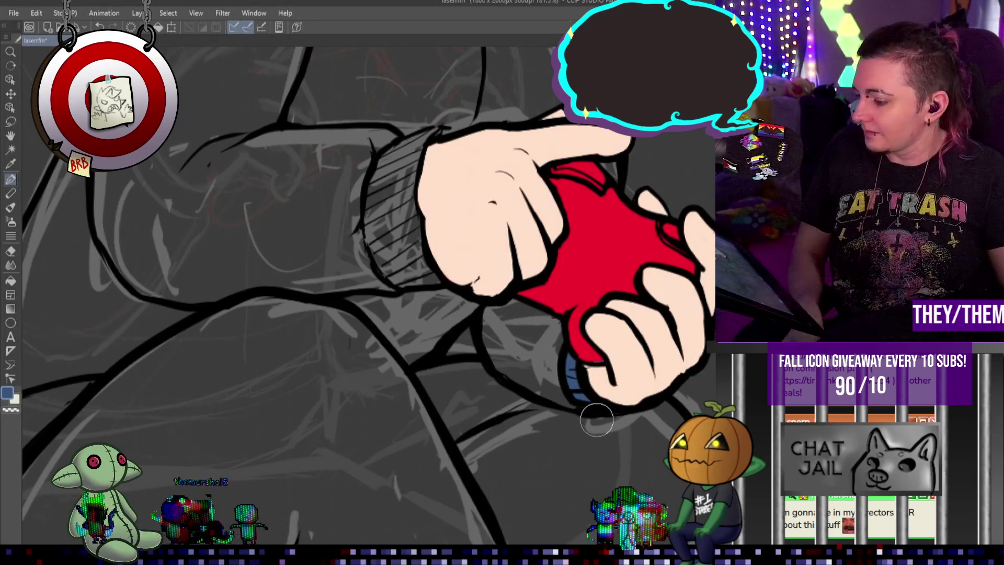
pyautogui.scroll(-3, 597, 420)
pyautogui.scroll(-1, 601, 280)
pyautogui.scroll(-2, 600, 280)
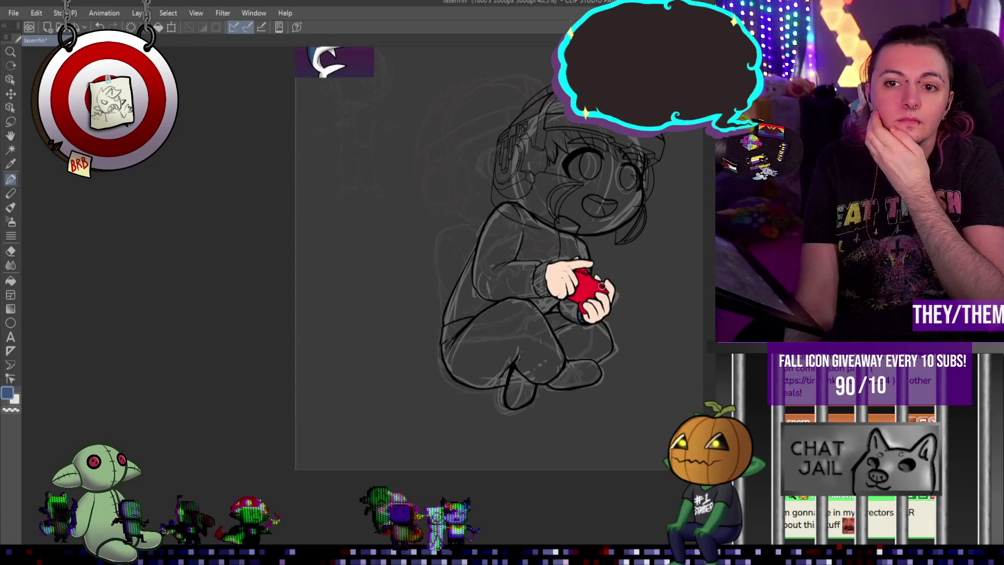
pyautogui.scroll(2, 625, 184)
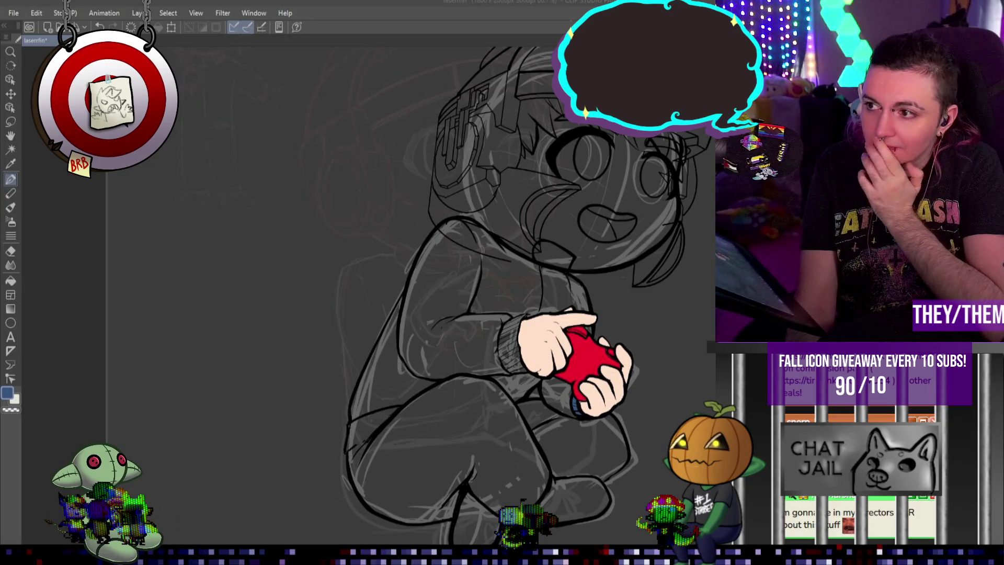
pyautogui.moveTo(555, 293); pyautogui.dragTo(593, 314)
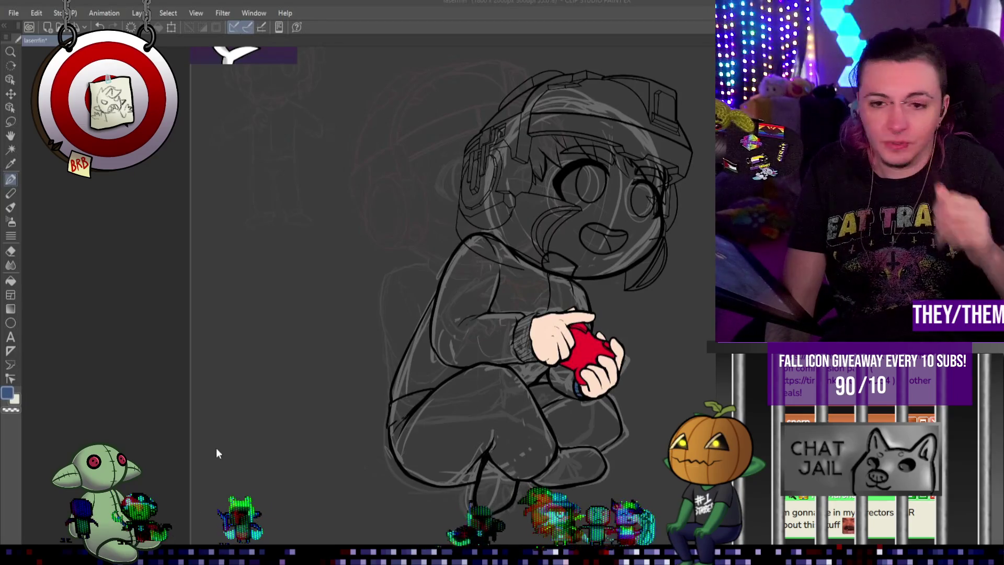
pyautogui.hotkey('ctrl', '-')
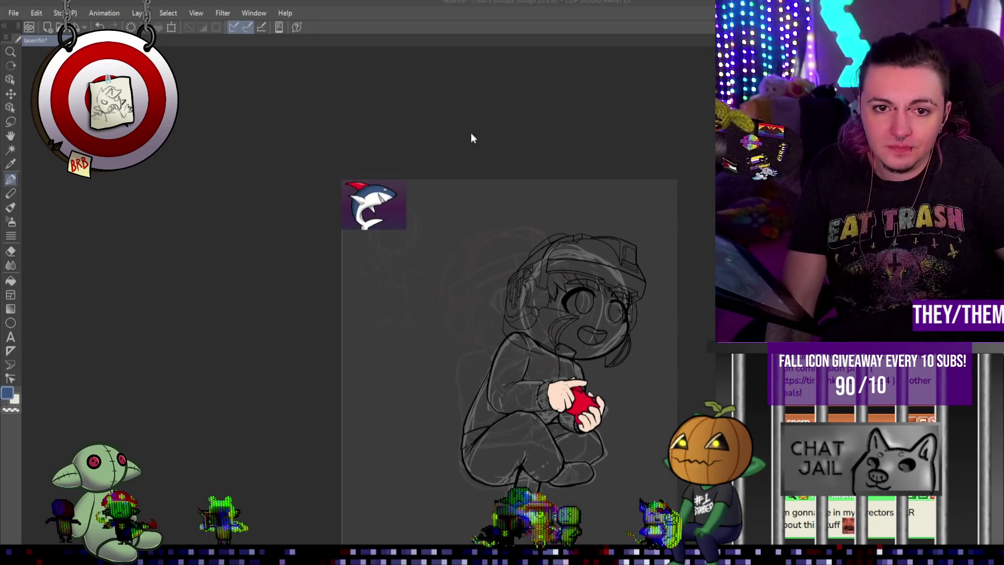
pyautogui.hotkey('ctrl', '+')
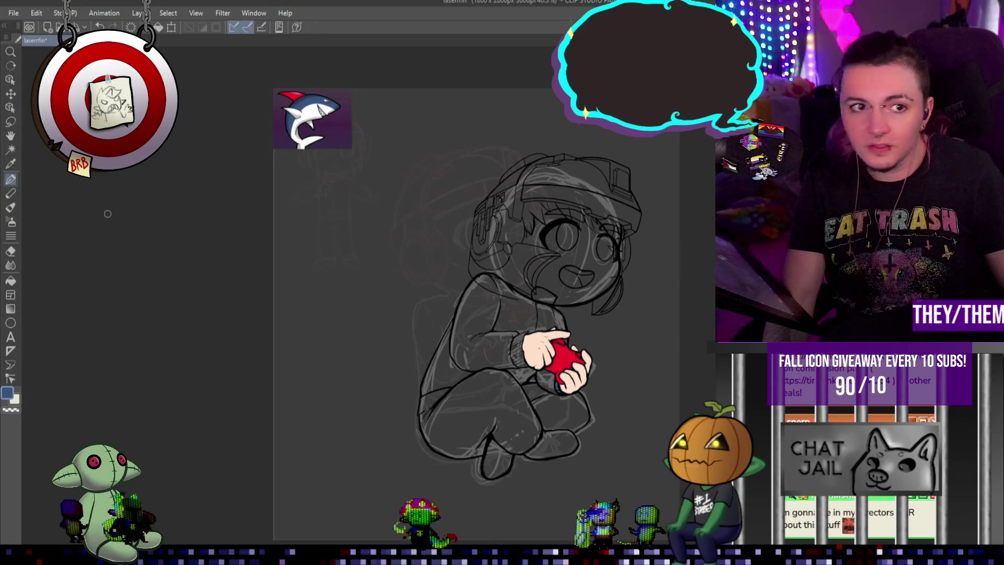
# Sample the skin tone and lasso-fill the whole head with it.
pyautogui.click(11, 164)
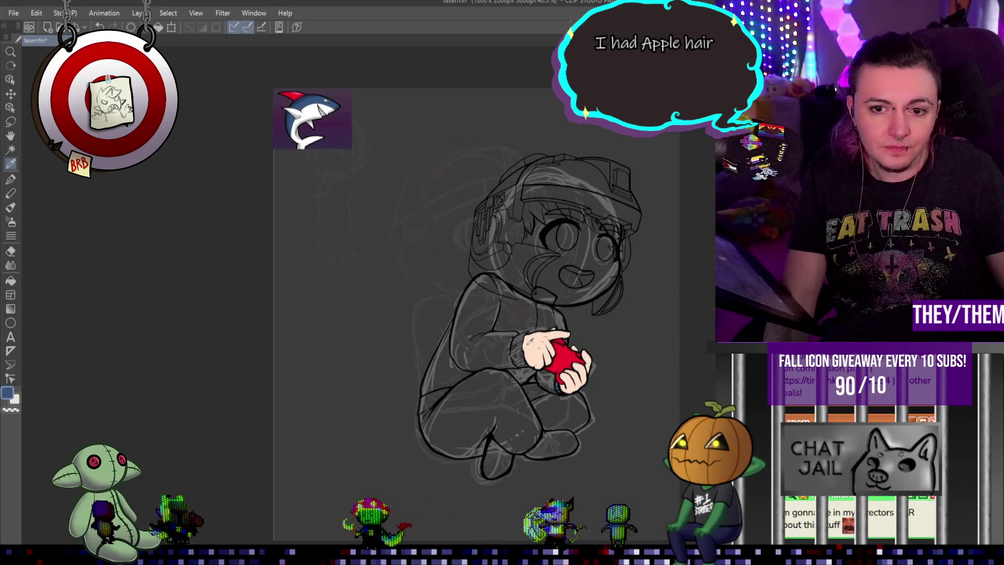
pyautogui.click(11, 280)
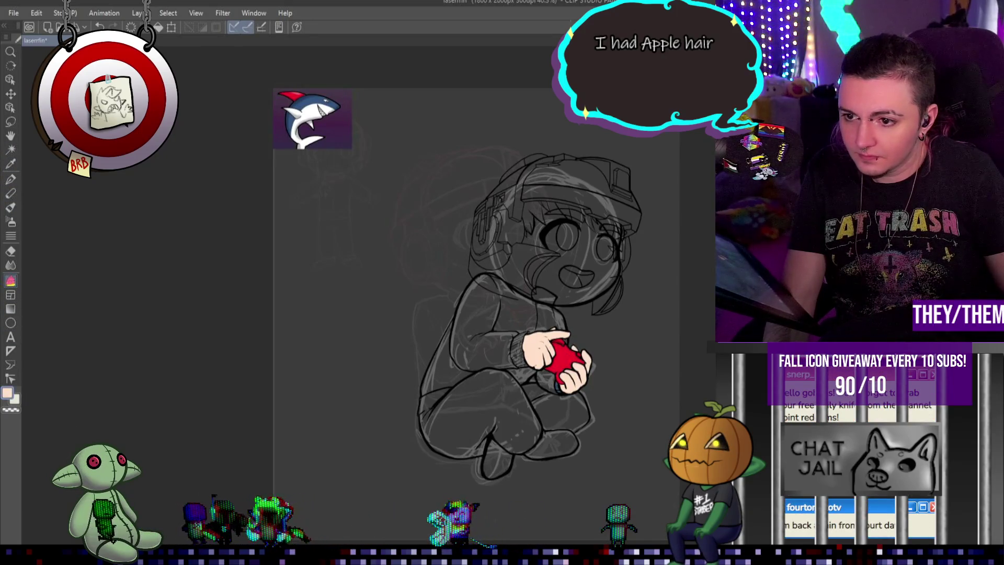
pyautogui.moveTo(536, 134)
pyautogui.mouseDown()
pyautogui.moveTo(429, 256)
pyautogui.moveTo(643, 207)
pyautogui.mouseUp()
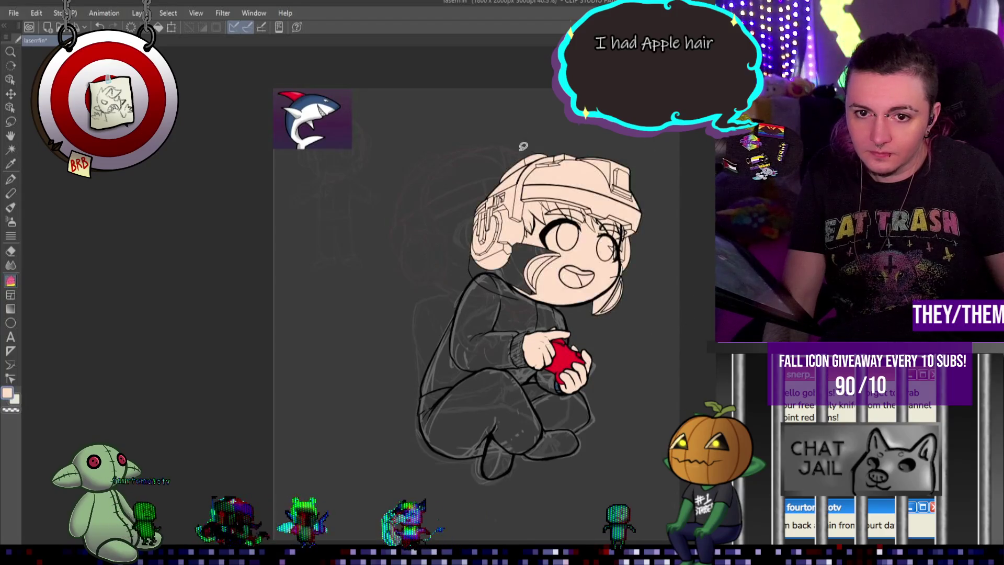
pyautogui.scroll(2, 644, 206)
pyautogui.scroll(2, 688, 209)
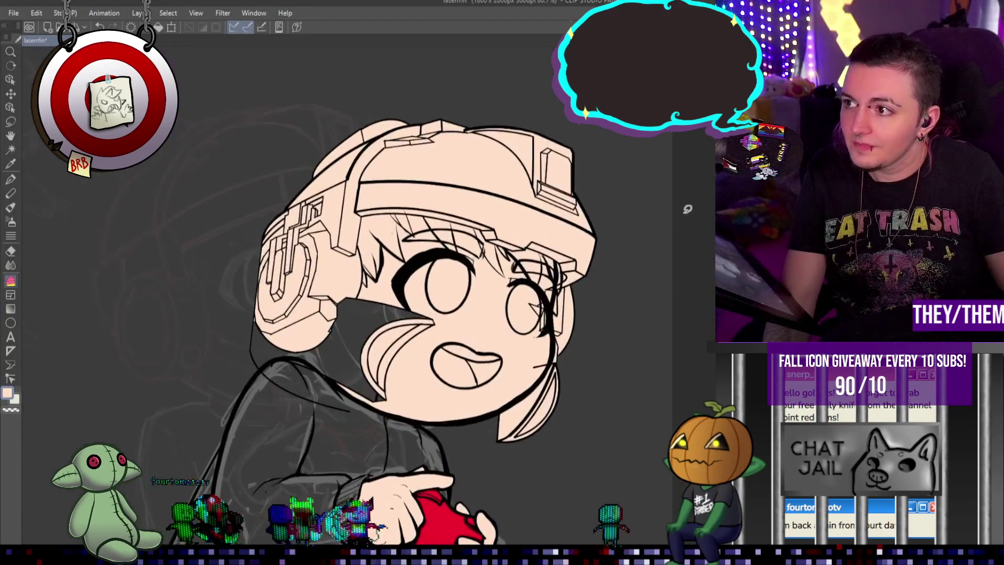
pyautogui.scroll(1, 680, 220)
pyautogui.scroll(1, 677, 229)
pyautogui.scroll(1, 674, 228)
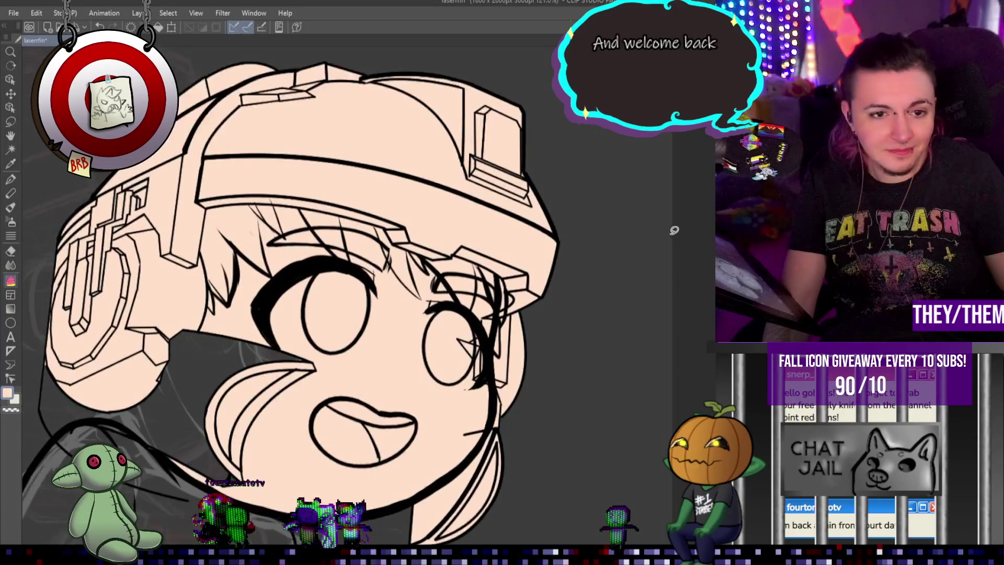
pyautogui.scroll(1, 482, 300)
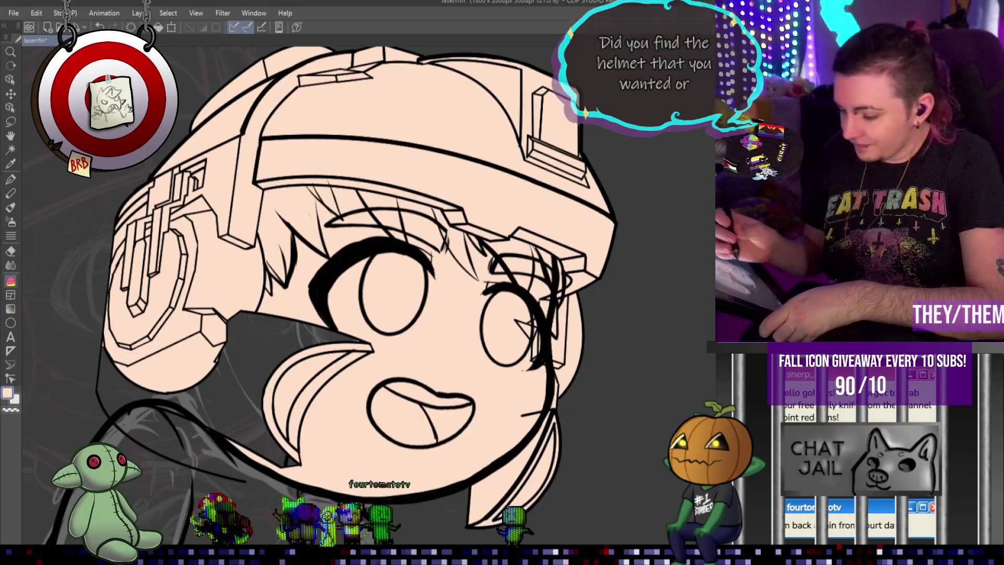
# Touch up the grey gaps by the cheek, lower-left face and chin with skin colour using the pen.
pyautogui.press('p')
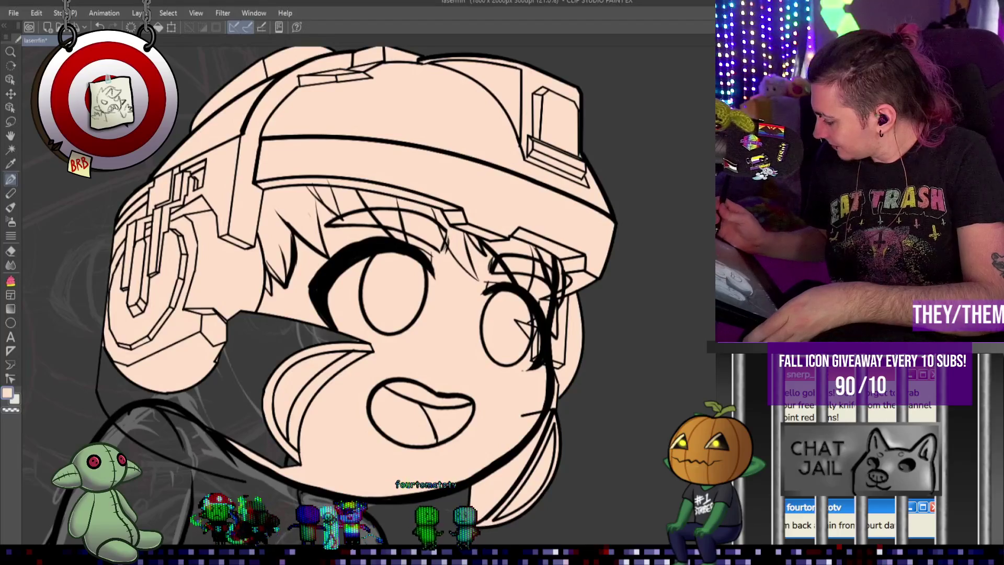
pyautogui.moveTo(210, 387); pyautogui.dragTo(277, 439)
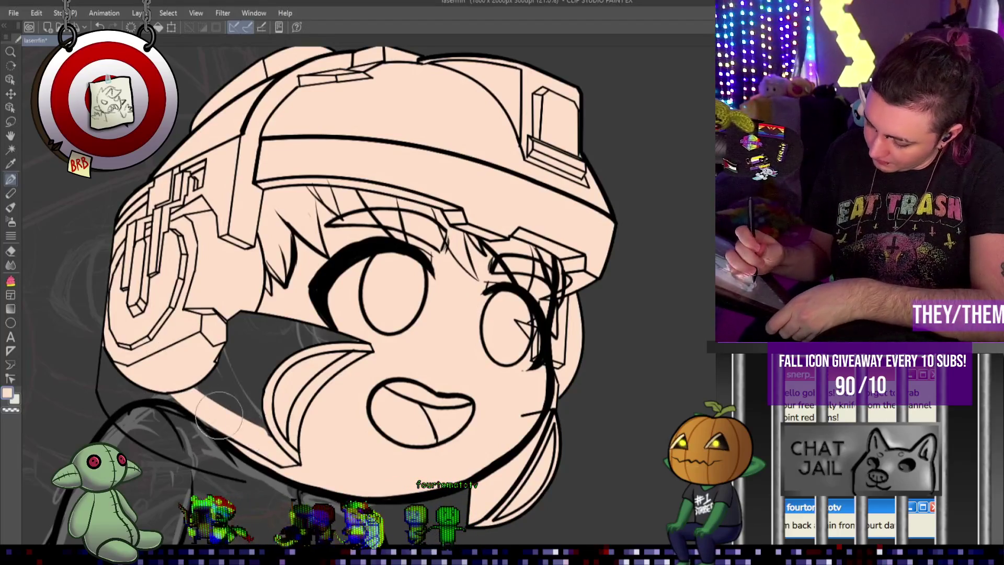
pyautogui.moveTo(217, 366)
pyautogui.mouseDown()
pyautogui.moveTo(261, 335)
pyautogui.moveTo(320, 322)
pyautogui.moveTo(314, 338)
pyautogui.mouseUp()
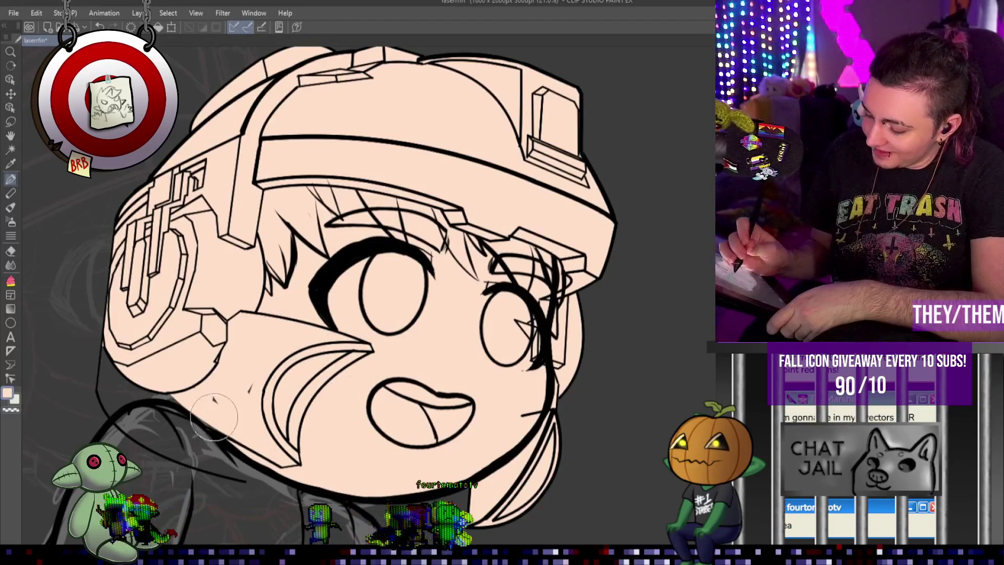
pyautogui.moveTo(125, 366); pyautogui.dragTo(111, 377)
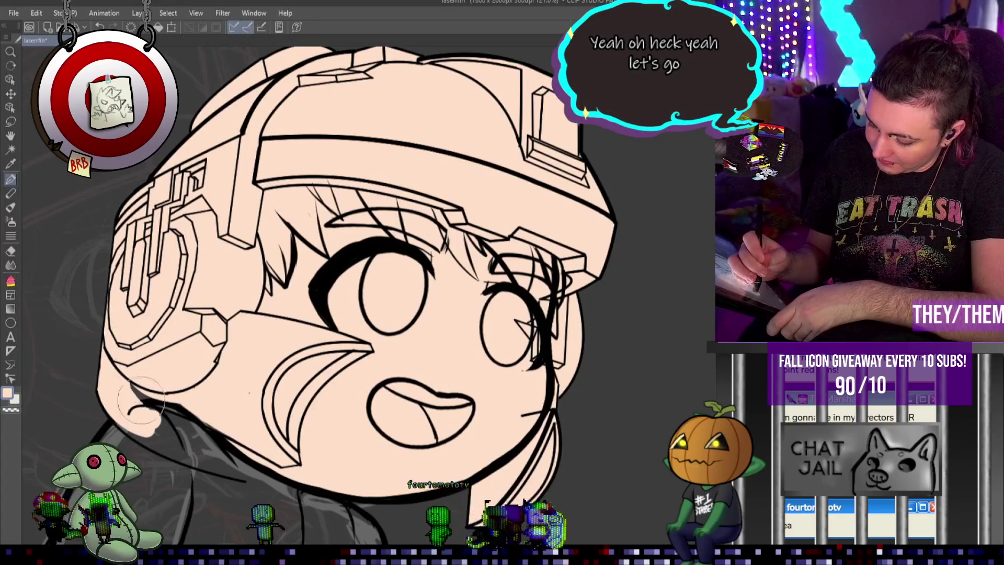
pyautogui.moveTo(107, 389); pyautogui.dragTo(220, 421)
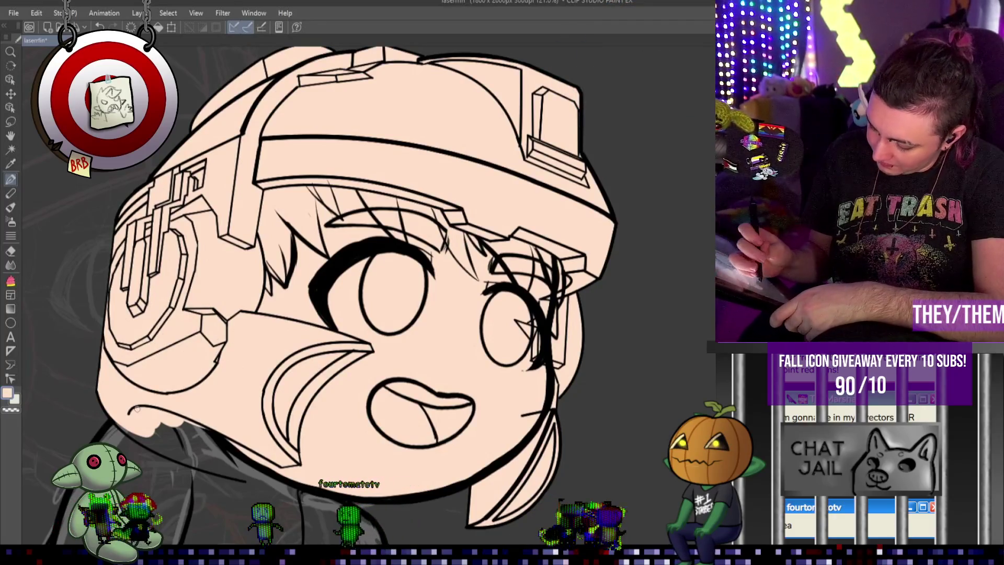
pyautogui.moveTo(141, 408); pyautogui.dragTo(151, 426)
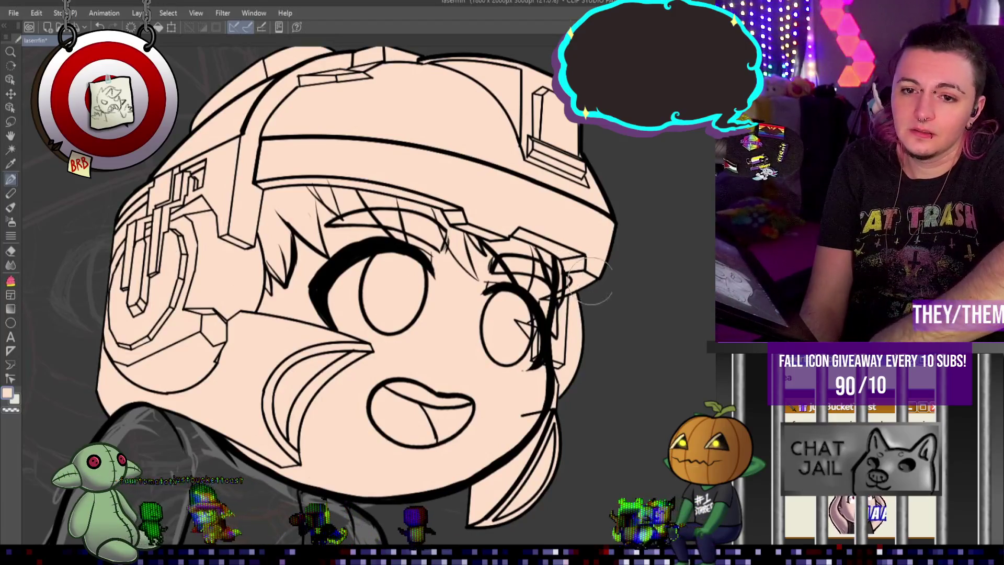
# Undo the star-shaped strokes in the right eye and reposition the view on the face.
pyautogui.scroll(-1, 500, 316)
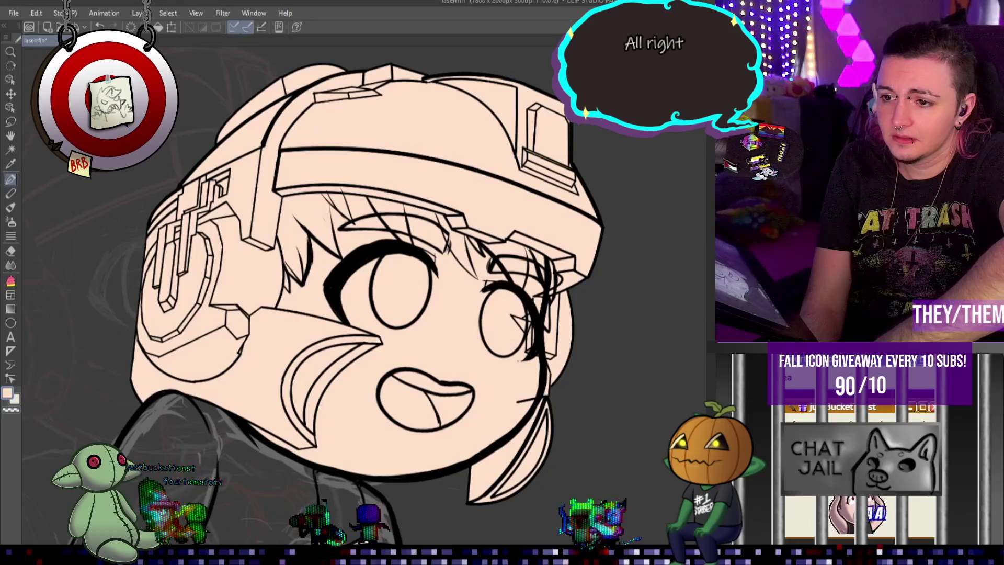
pyautogui.scroll(3, 489, 280)
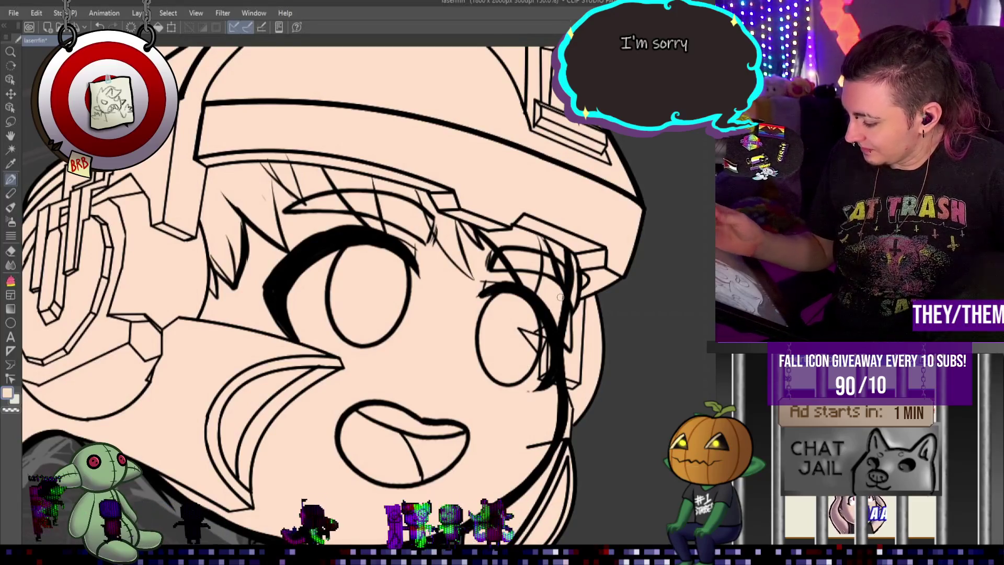
pyautogui.hotkey('ctrl', 'z')
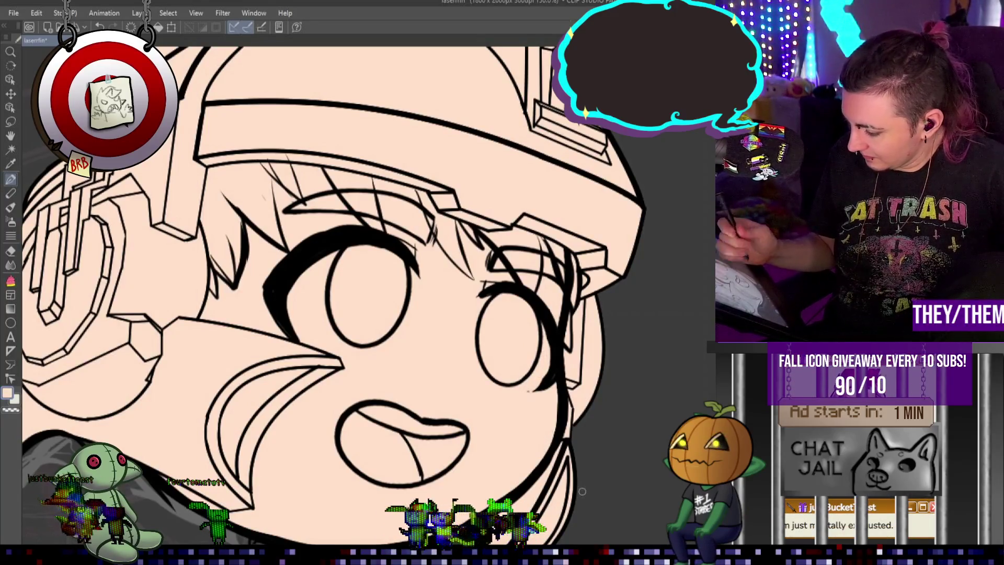
pyautogui.moveTo(582, 491); pyautogui.dragTo(707, 491)
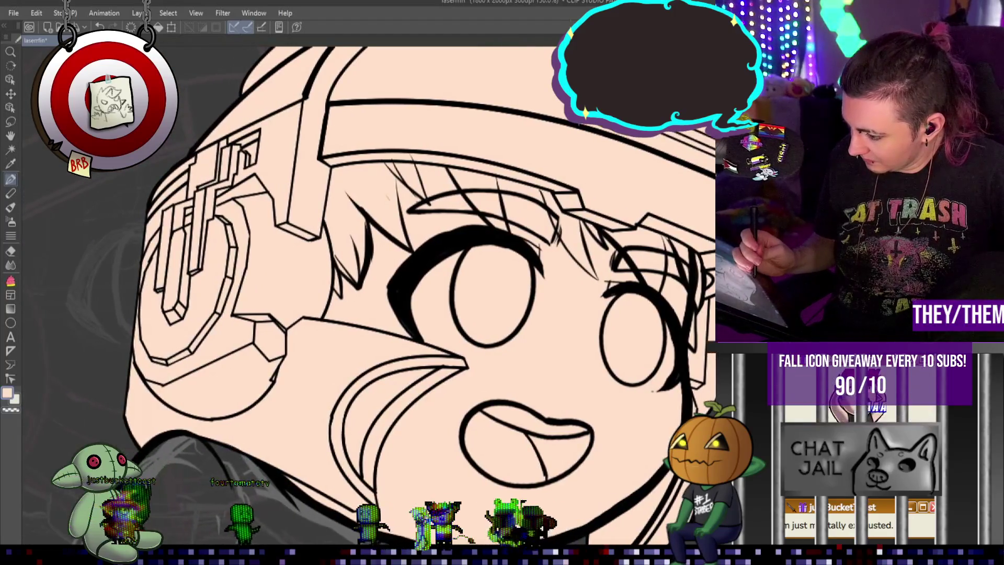
pyautogui.moveTo(572, 202); pyautogui.dragTo(530, 202)
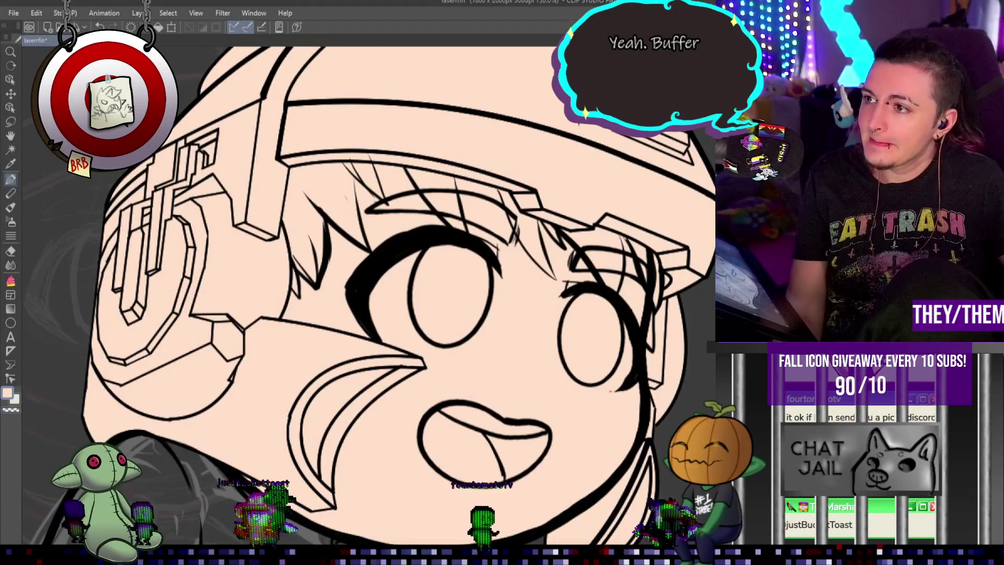
pyautogui.scroll(-3, 366, 293)
pyautogui.scroll(2, 366, 293)
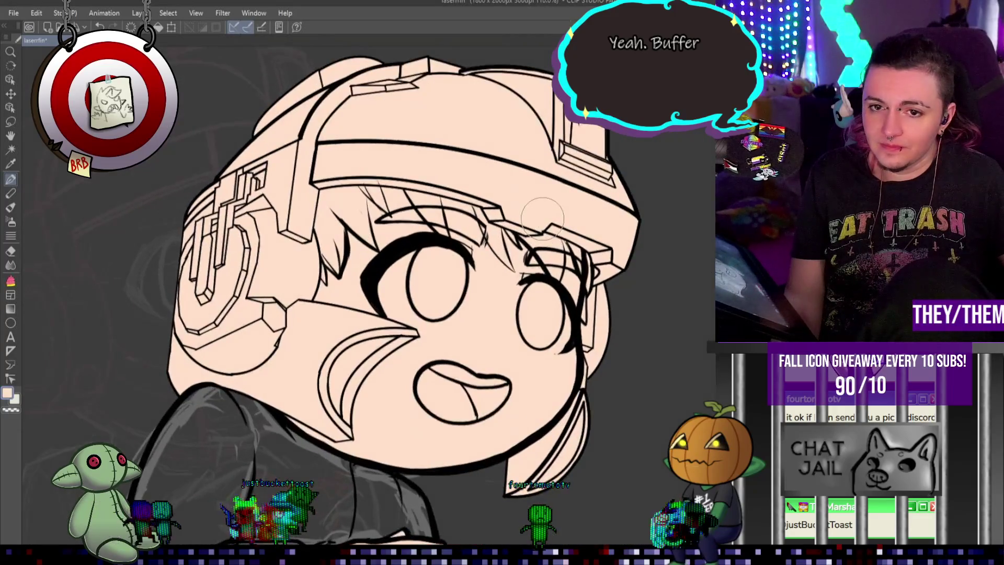
pyautogui.scroll(2, 366, 293)
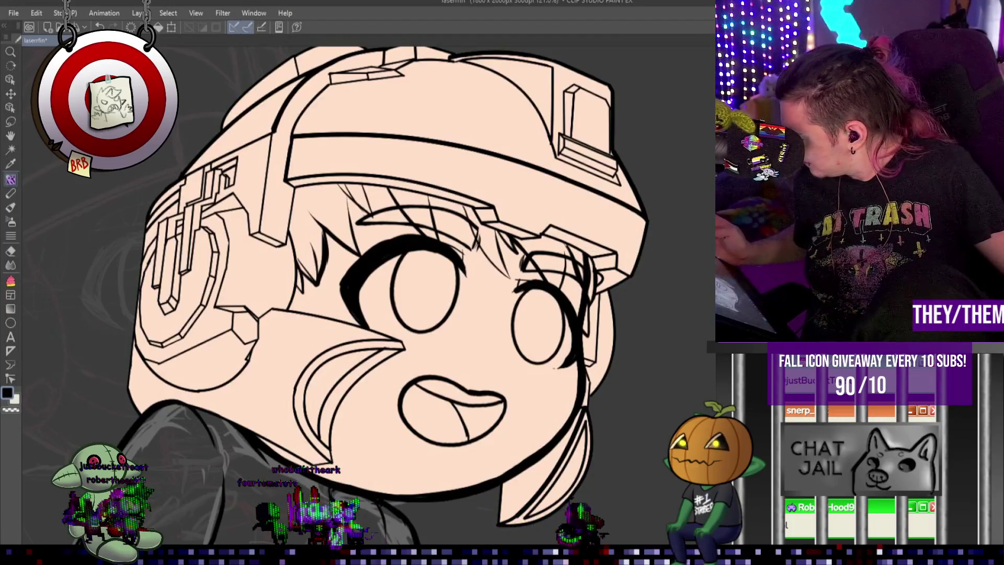
# Bring the Chrome window with the red-maned werewolf image over the canvas.
pyautogui.press('p')
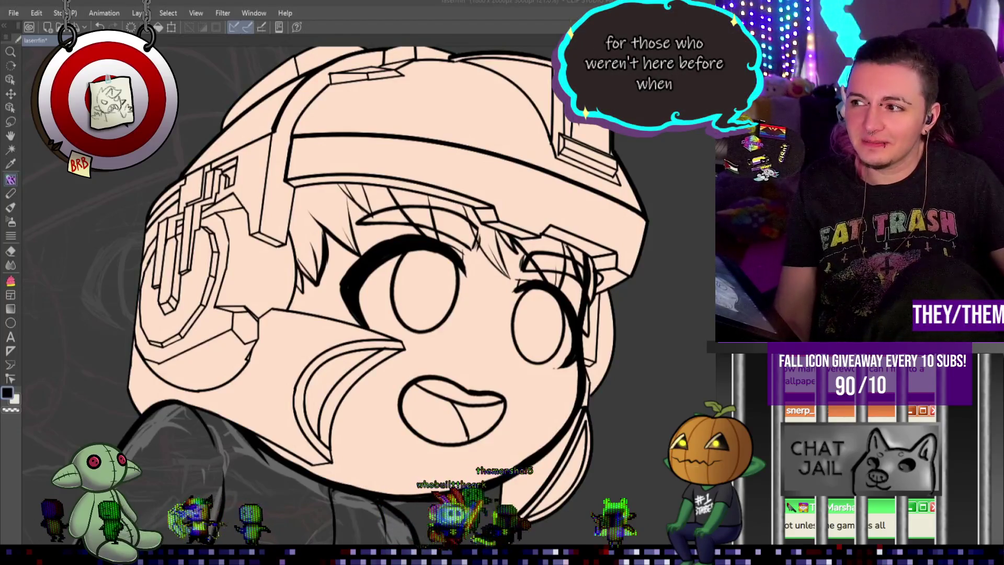
pyautogui.moveTo(654, 137)
pyautogui.mouseDown()
pyautogui.moveTo(545, 20)
pyautogui.moveTo(551, 35)
pyautogui.mouseUp()
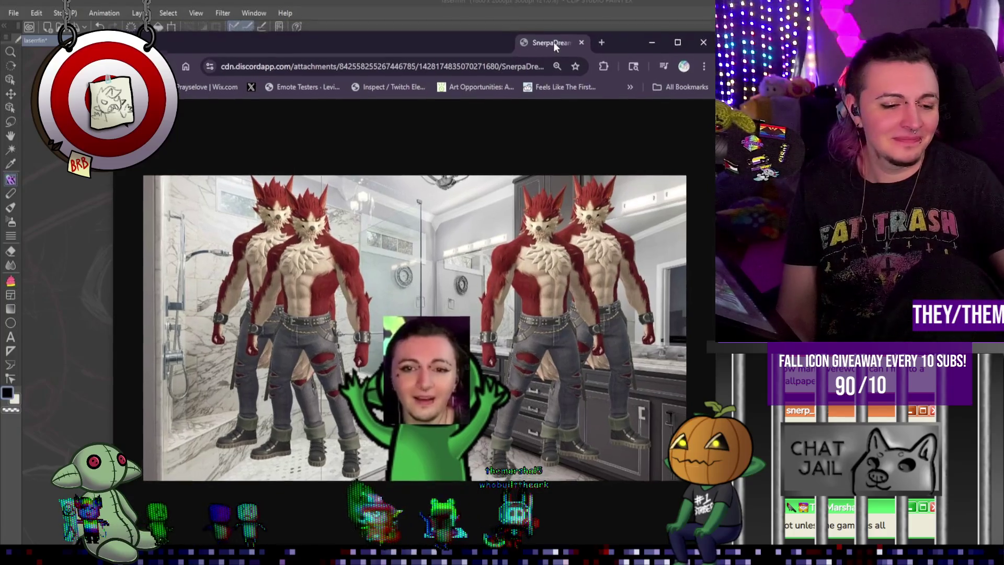
# Close the Chrome image window to return to the Clip Studio canvas.
pyautogui.moveTo(551, 35); pyautogui.dragTo(555, 49)
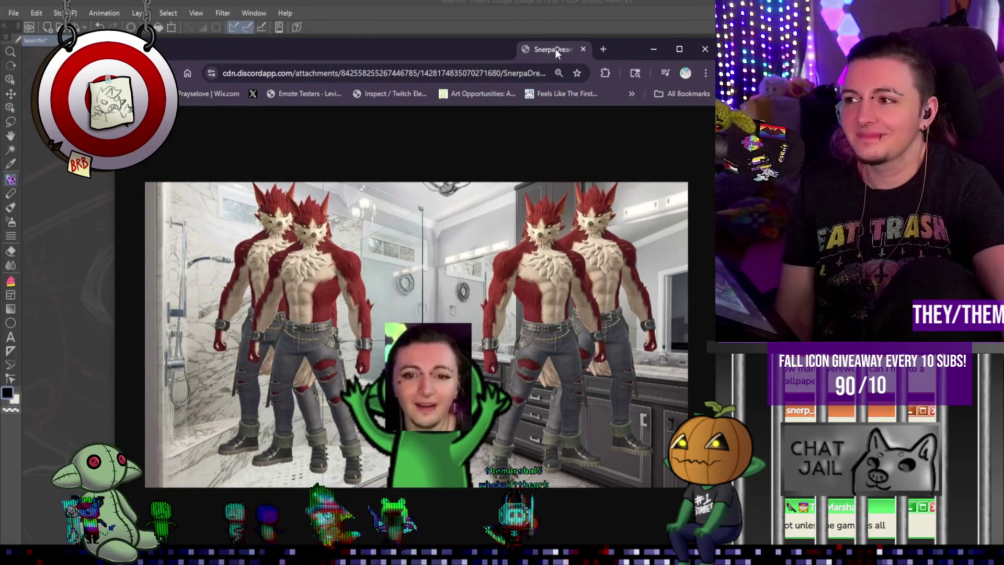
pyautogui.hotkey('ctrl', 'w')
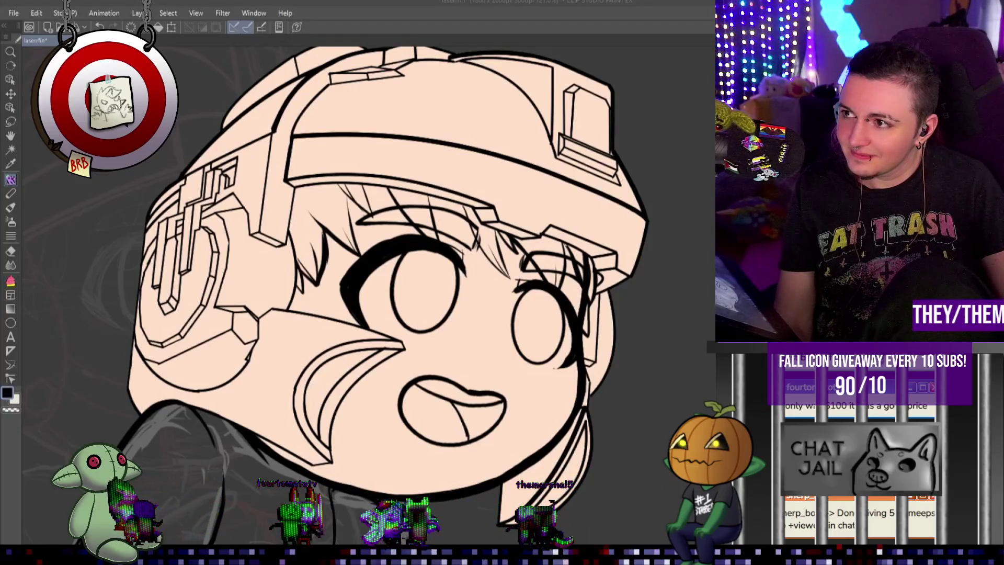
pyautogui.scroll(-5, 356, 206)
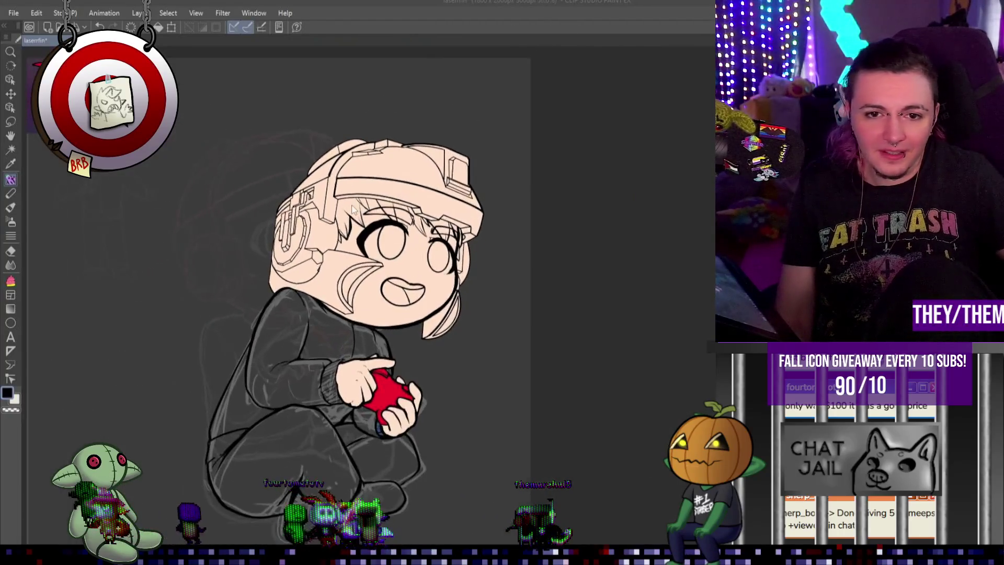
pyautogui.scroll(1, 357, 206)
pyautogui.scroll(1, 507, 231)
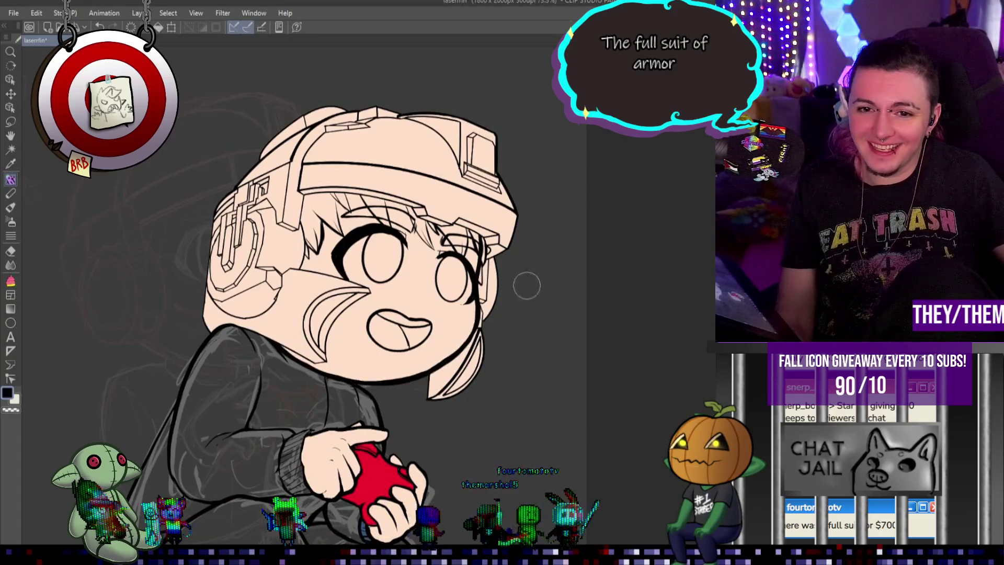
pyautogui.scroll(2, 471, 249)
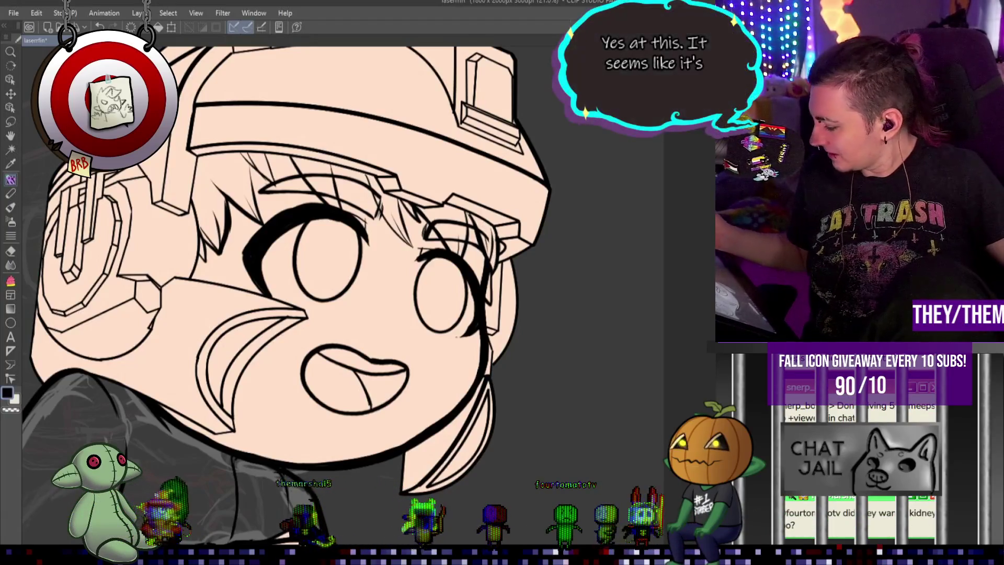
pyautogui.hotkey('ctrl', 'z')
pyautogui.hotkey('ctrl', 'y')
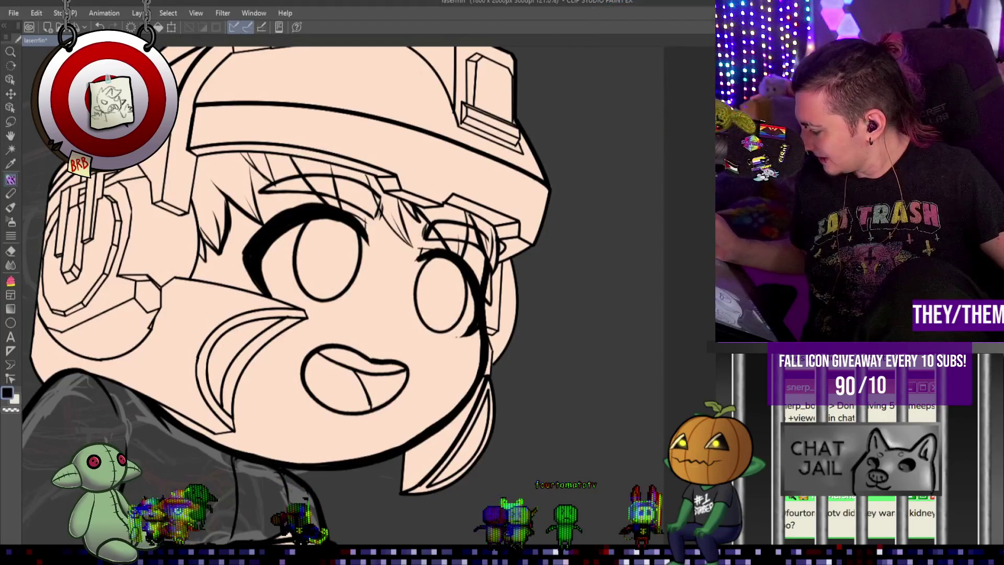
pyautogui.hotkey('ctrl', 'z')
pyautogui.hotkey('ctrl', 'y')
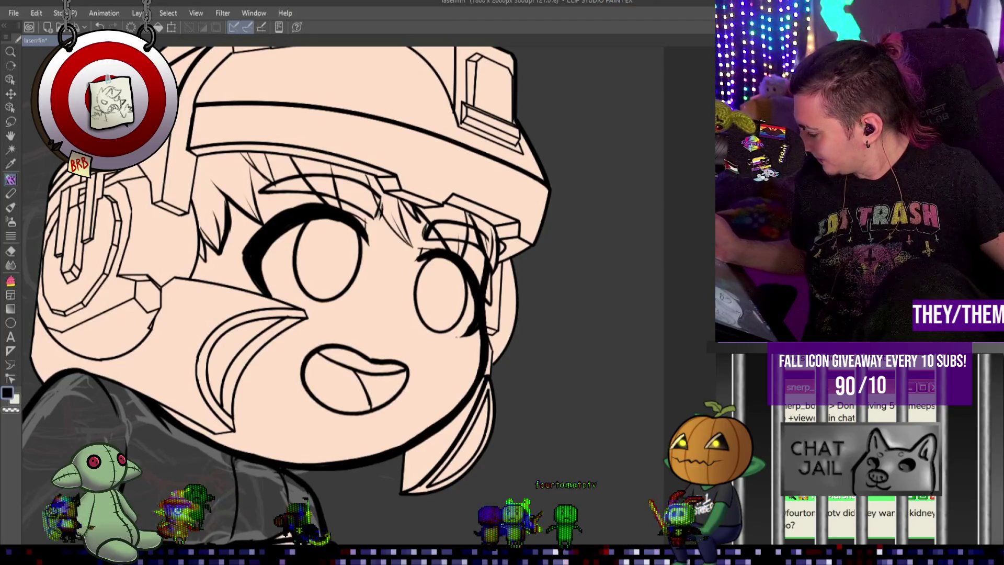
pyautogui.hotkey('ctrl', 'z')
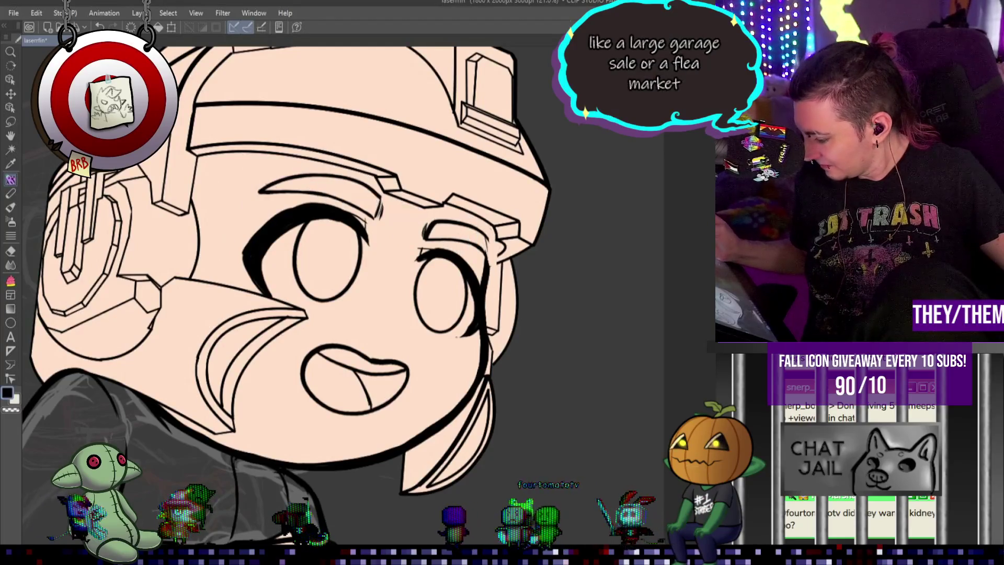
pyautogui.hotkey('ctrl', 'y')
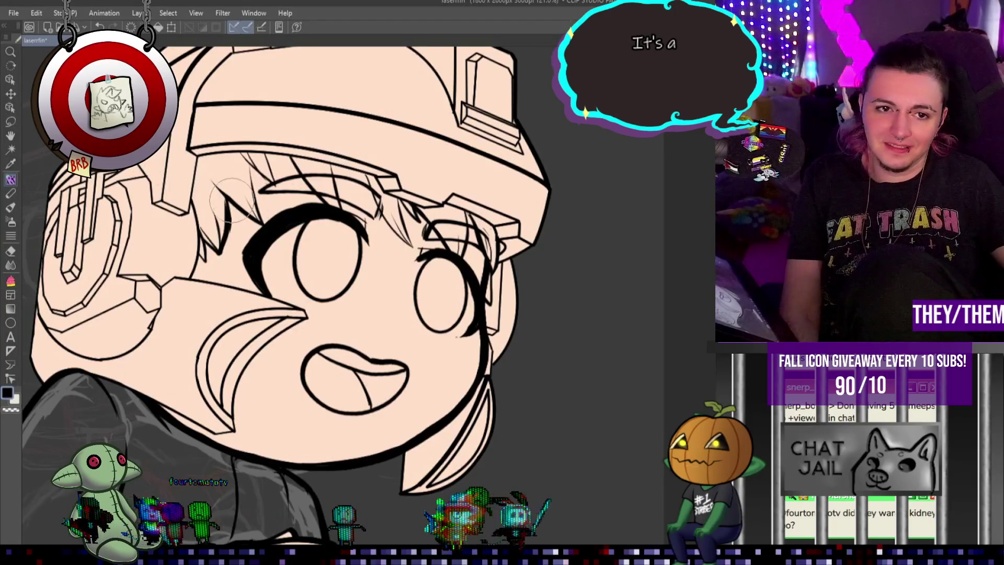
pyautogui.scroll(3, 233, 197)
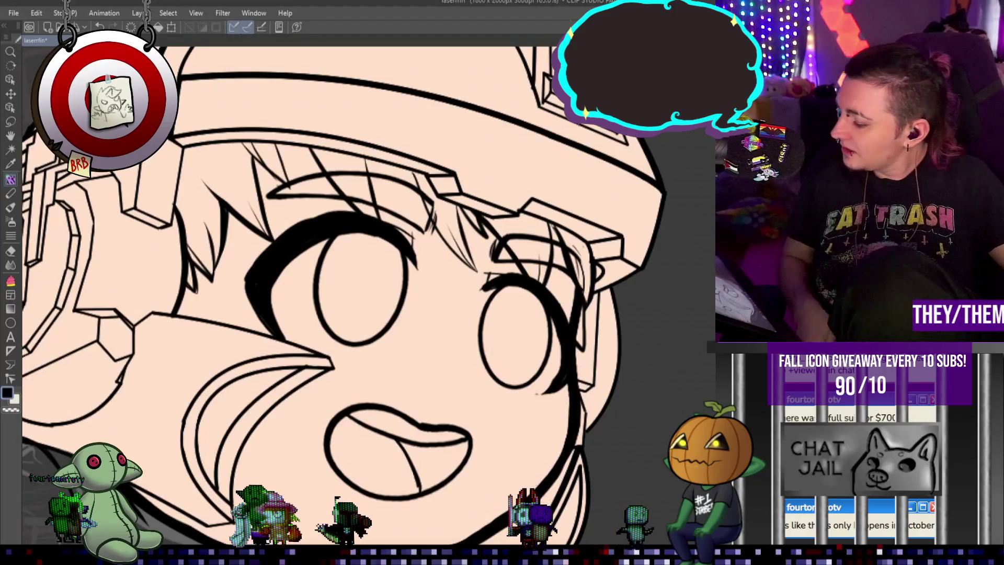
pyautogui.scroll(-2, 340, 293)
pyautogui.scroll(-2, 339, 293)
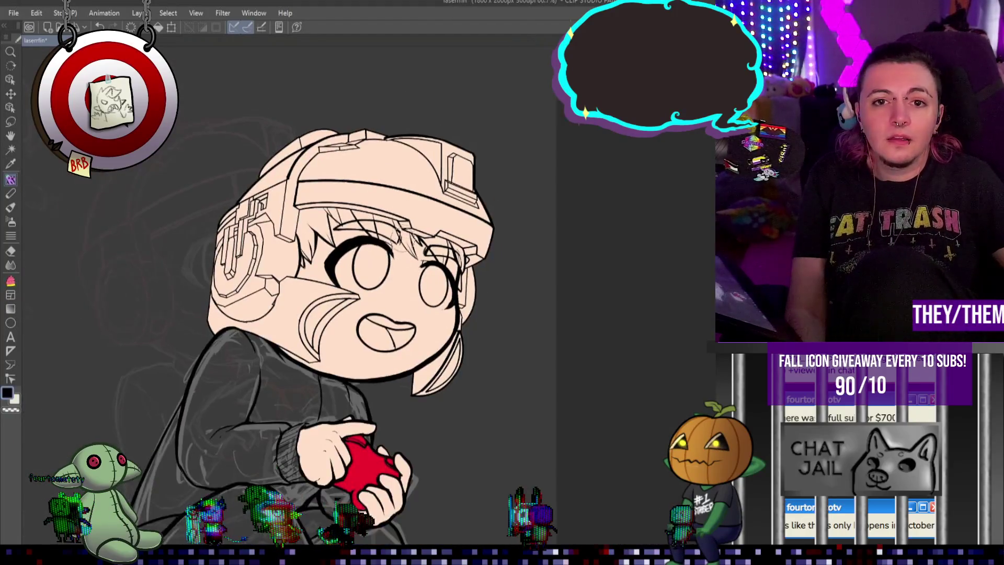
pyautogui.scroll(1, 370, 206)
pyautogui.scroll(-1, 281, 201)
pyautogui.scroll(-1, 281, 201)
pyautogui.scroll(-2, 272, 220)
pyautogui.scroll(2, 264, 238)
pyautogui.scroll(1, 343, 236)
pyautogui.scroll(-1, 344, 236)
pyautogui.scroll(-2, 343, 235)
pyautogui.scroll(3, 344, 232)
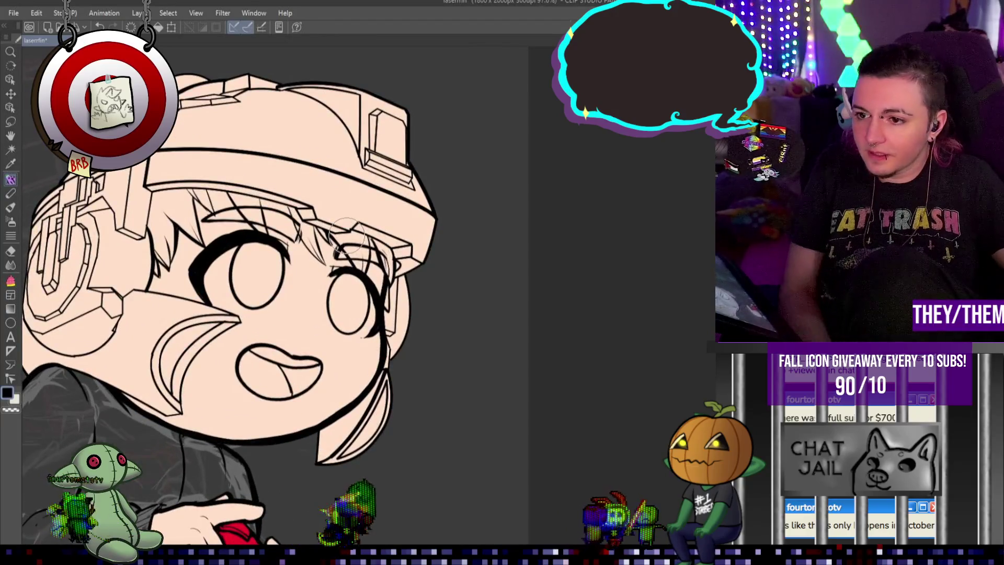
pyautogui.hotkey('ctrl', 'z')
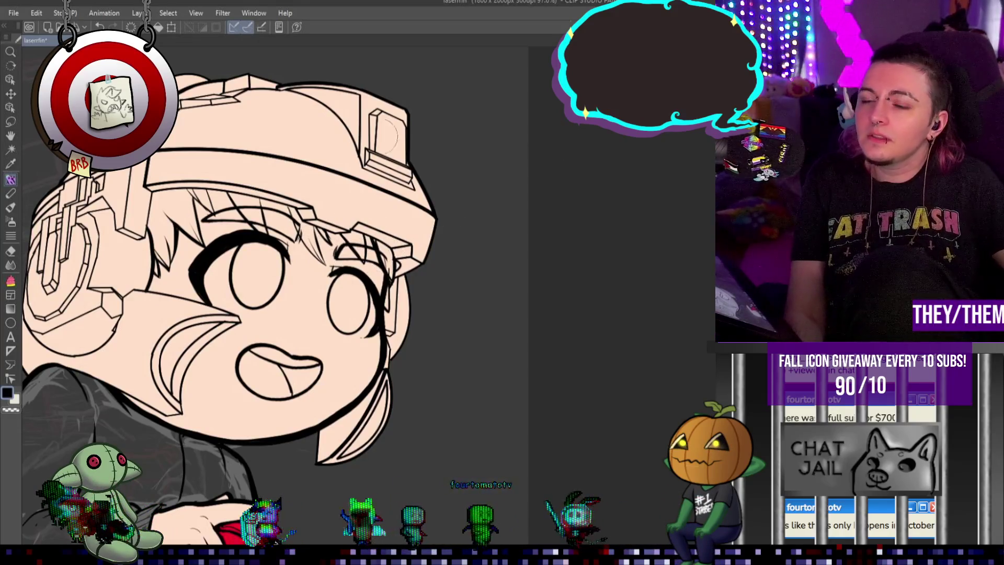
pyautogui.scroll(-3, 384, 137)
pyautogui.scroll(2, 366, 198)
pyautogui.scroll(2, 361, 219)
pyautogui.scroll(1, 355, 237)
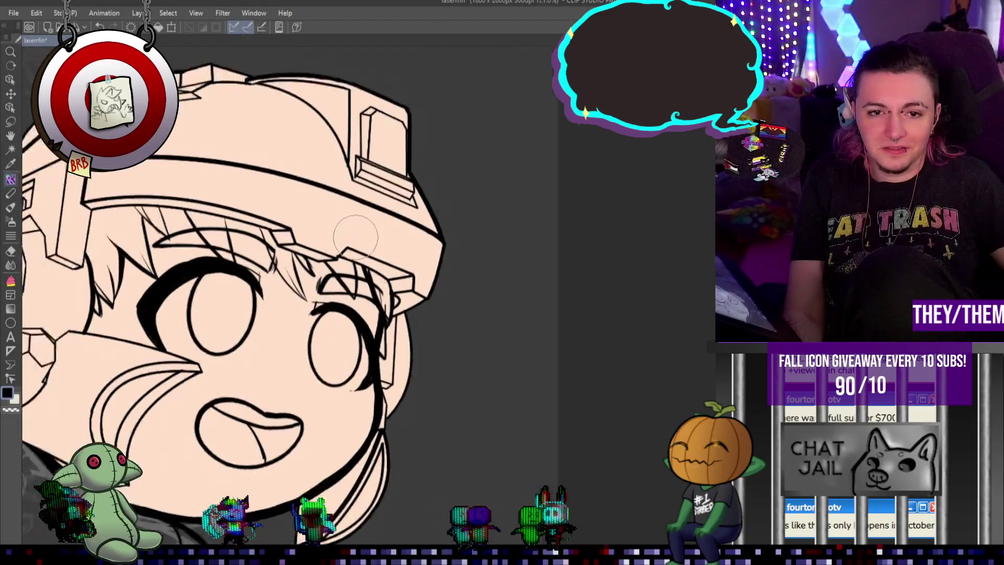
pyautogui.scroll(2, 355, 237)
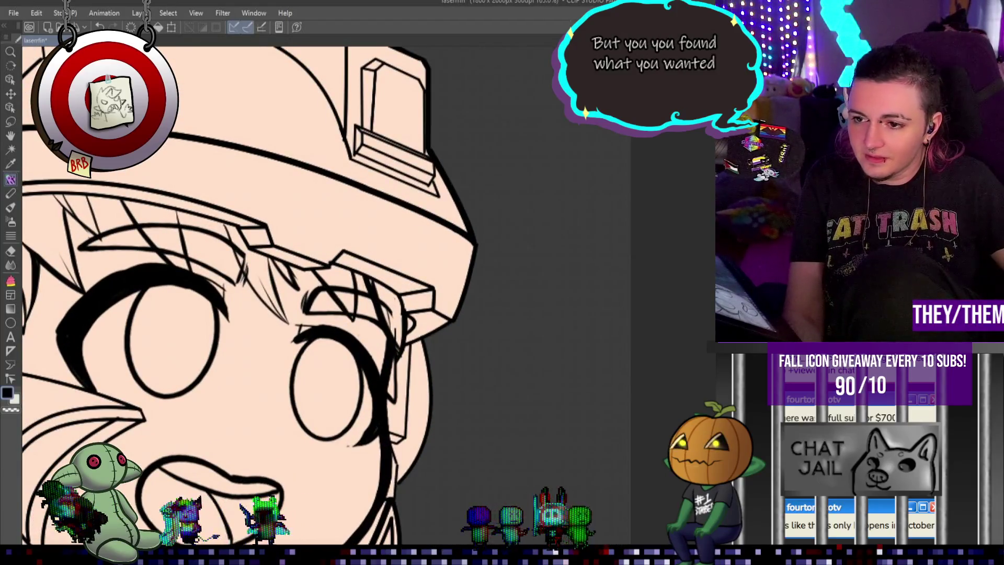
pyautogui.scroll(1, 251, 248)
pyautogui.scroll(1, 251, 248)
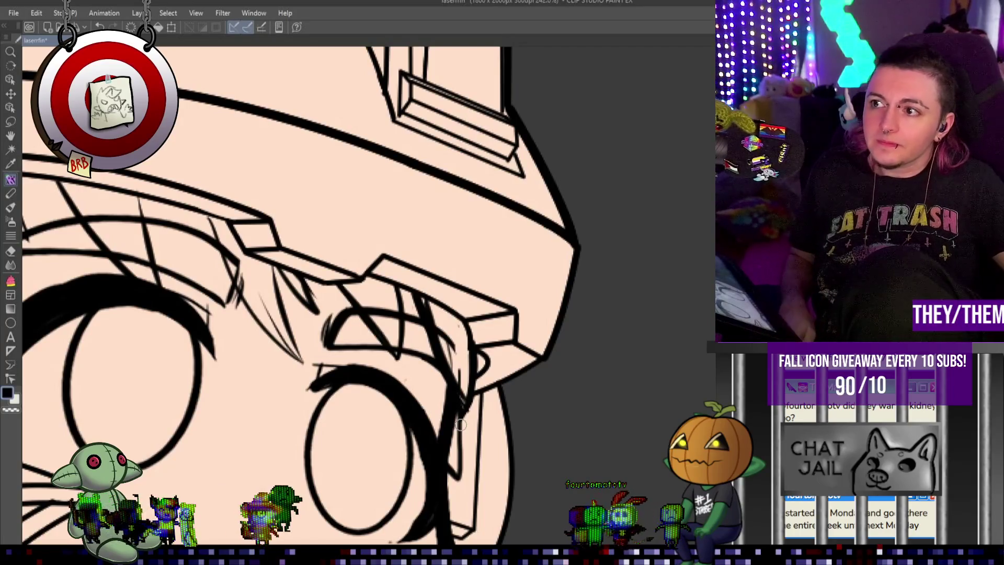
pyautogui.scroll(-2, 215, 271)
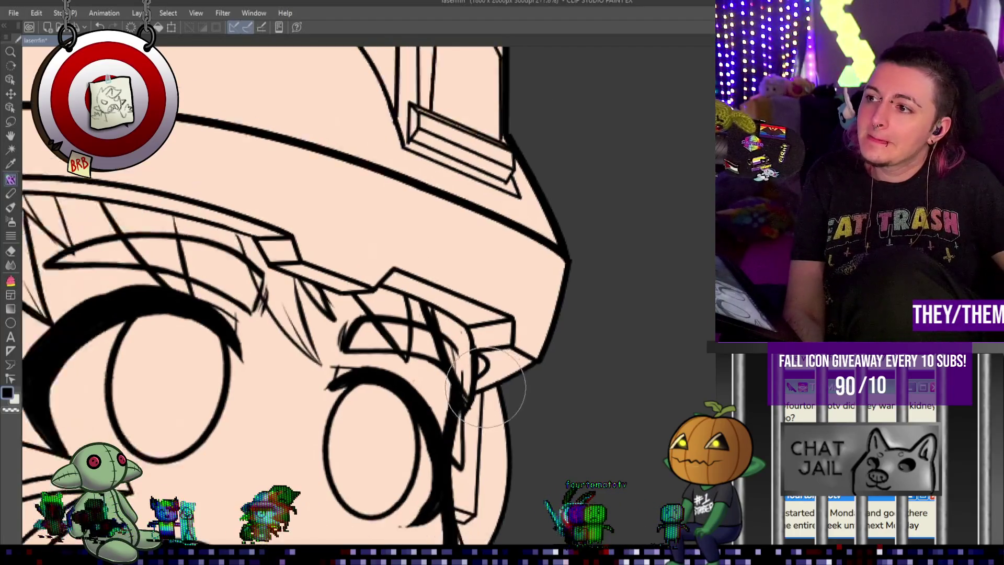
pyautogui.scroll(-3, 215, 272)
pyautogui.scroll(1, 214, 271)
pyautogui.scroll(2, 215, 272)
pyautogui.scroll(1, 214, 272)
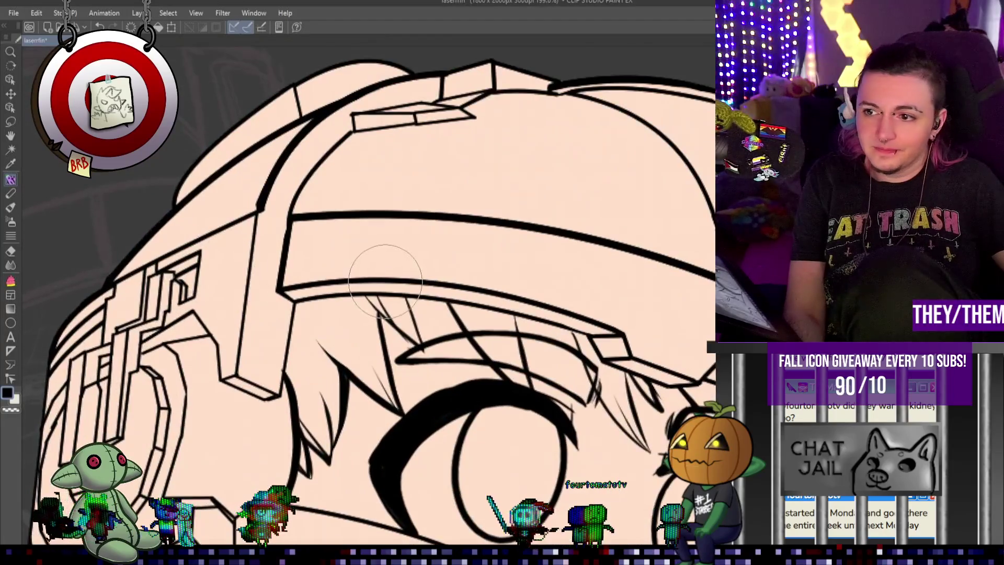
pyautogui.scroll(1, 201, 153)
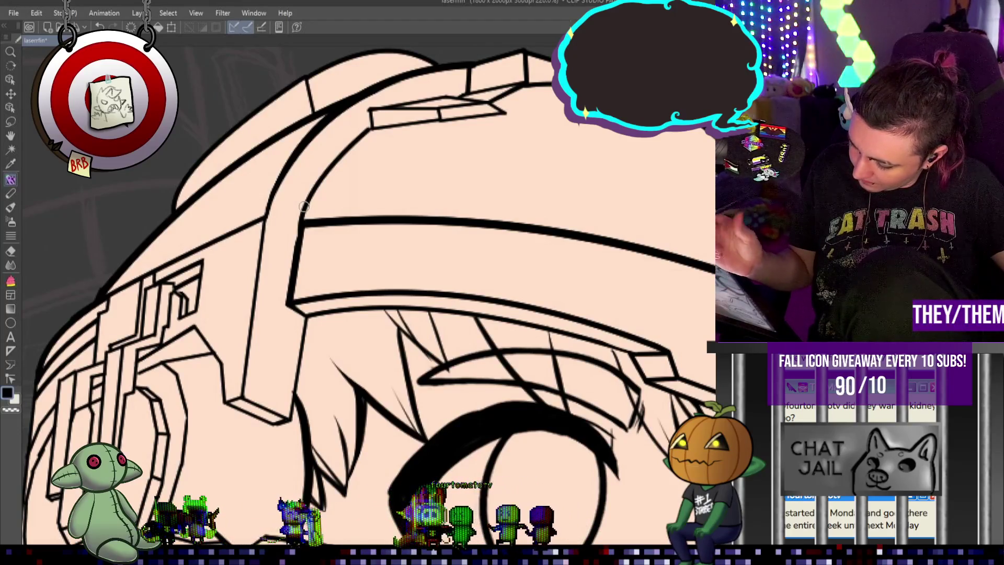
pyautogui.scroll(-3, 304, 206)
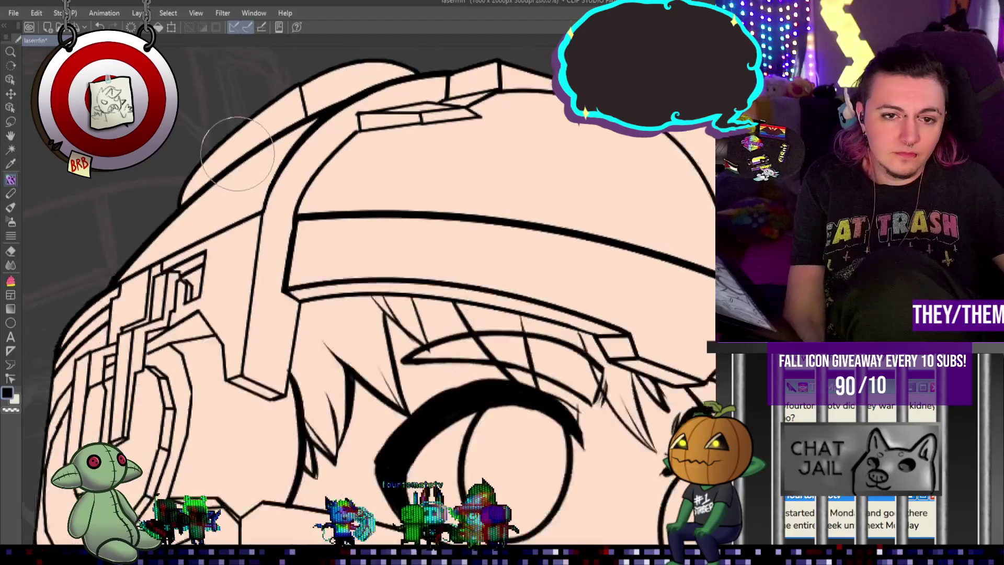
pyautogui.scroll(-2, 325, 230)
pyautogui.scroll(-2, 654, 316)
pyautogui.scroll(-1, 654, 316)
pyautogui.scroll(4, 654, 317)
pyautogui.scroll(-1, 653, 316)
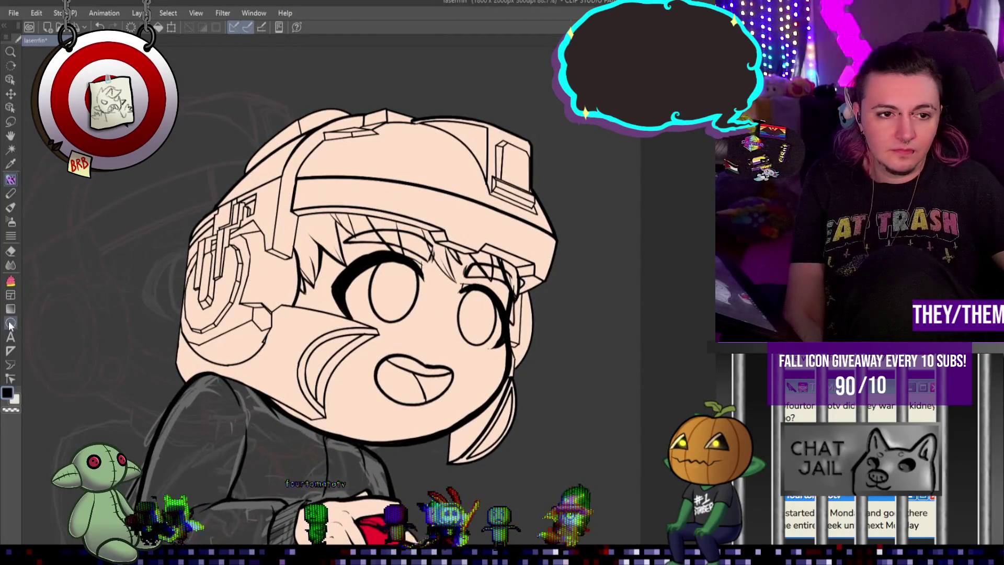
# Drag the cheek vector's end point to reshape its tip.
pyautogui.scroll(2, 353, 324)
pyautogui.scroll(2, 353, 325)
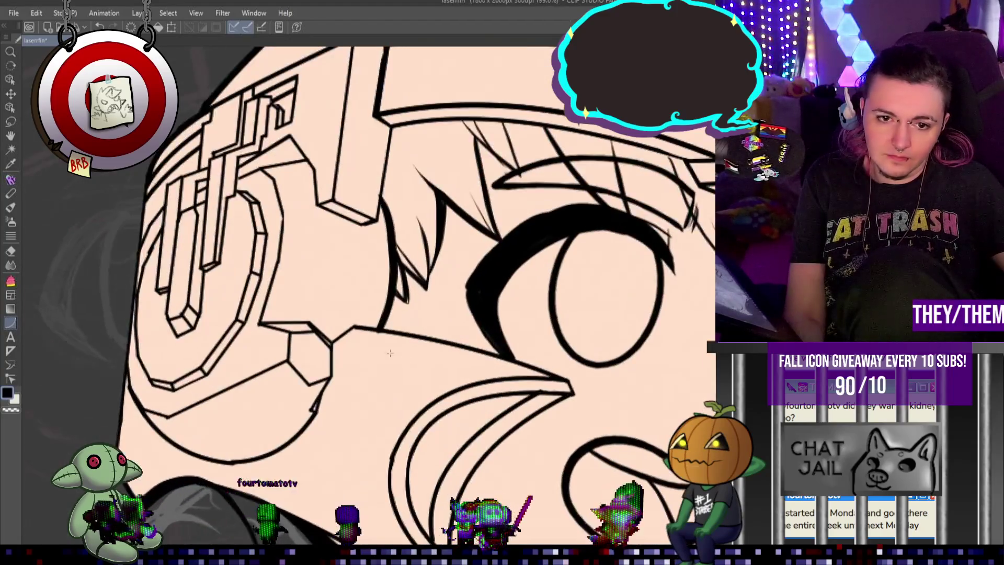
pyautogui.moveTo(577, 372); pyautogui.dragTo(569, 379)
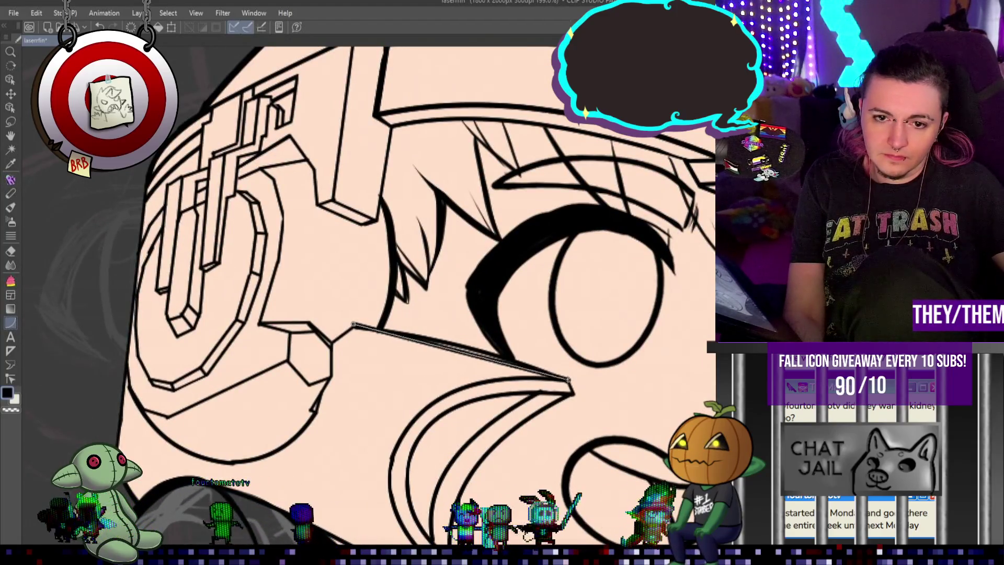
pyautogui.scroll(-4, 484, 338)
pyautogui.scroll(3, 566, 358)
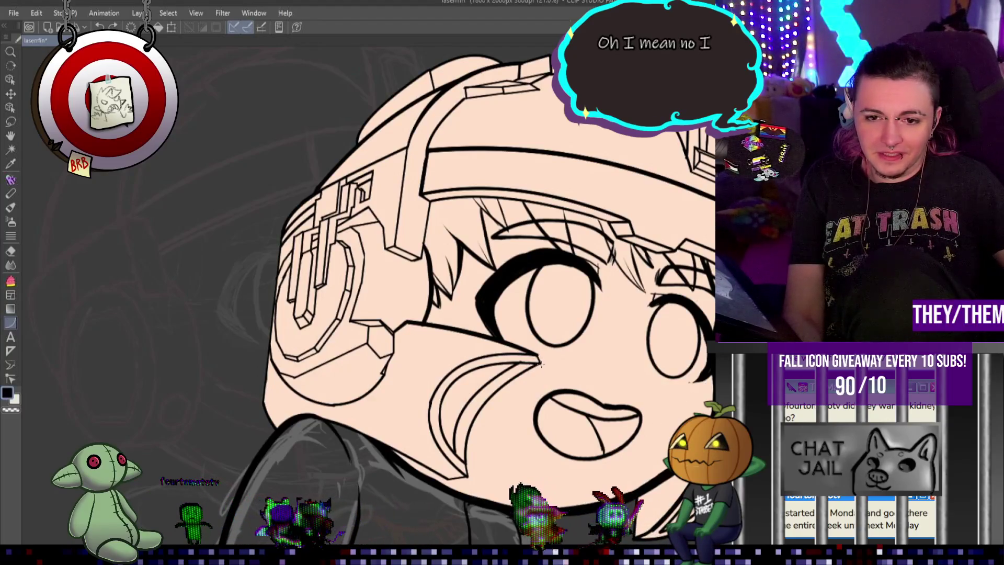
# Draw a straight ink line from the jaw tip up the face, discarding a stray attempt.
pyautogui.moveTo(542, 364); pyautogui.dragTo(468, 476)
pyautogui.hotkey('ctrl', 'z')
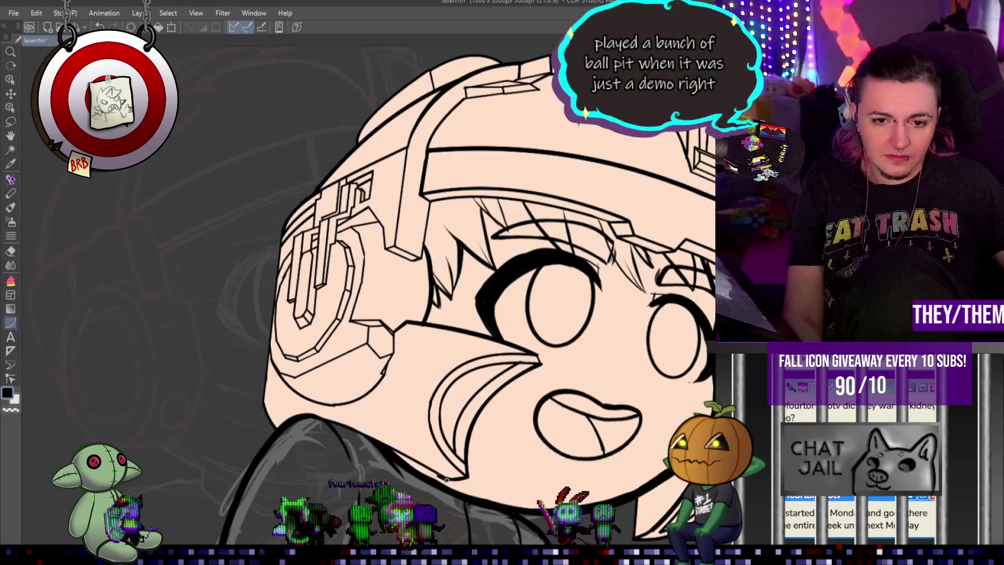
pyautogui.moveTo(447, 478); pyautogui.dragTo(324, 418)
pyautogui.click(317, 417)
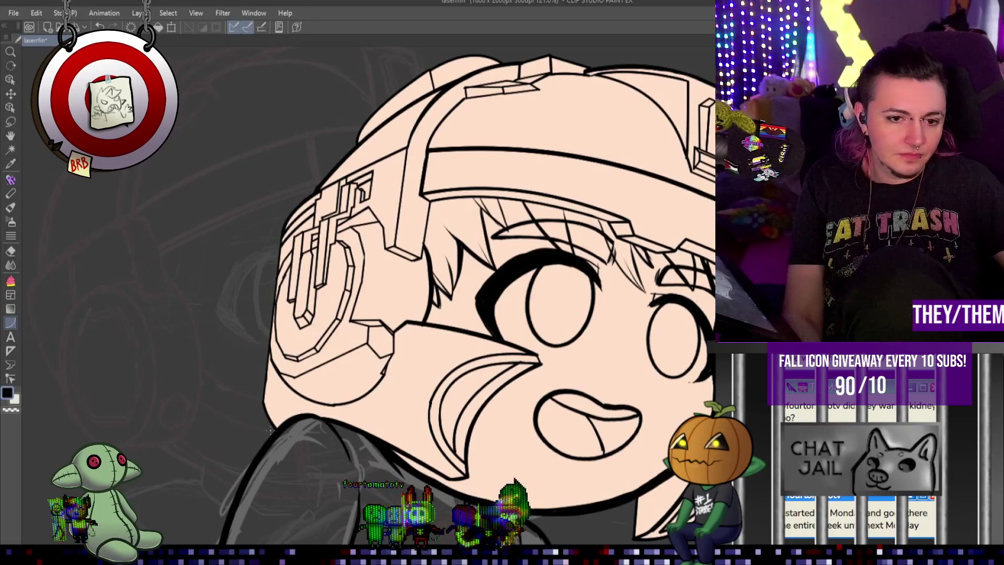
# Draw a black line along the left edge of the face.
pyautogui.moveTo(276, 430); pyautogui.dragTo(269, 351)
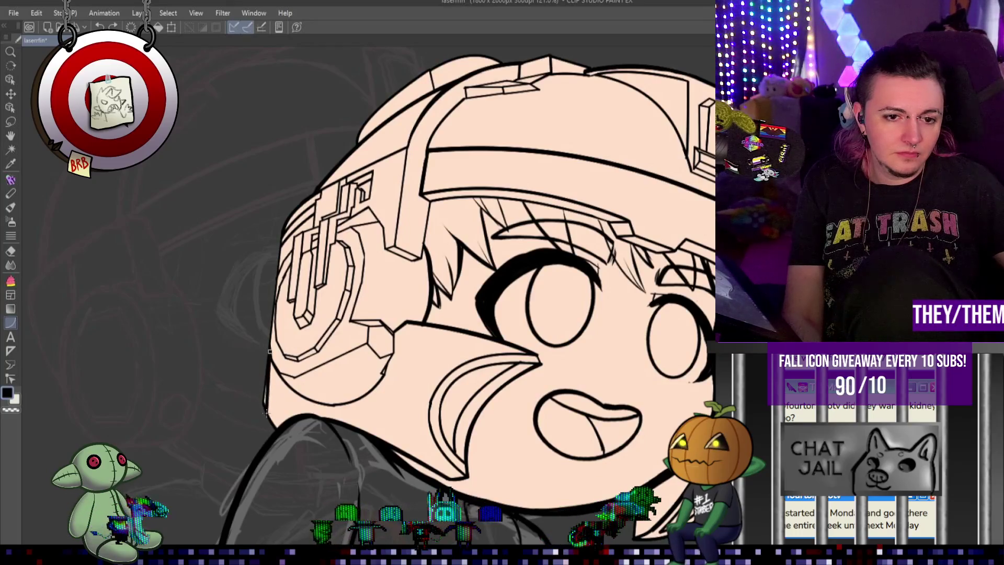
pyautogui.moveTo(266, 412); pyautogui.dragTo(265, 413)
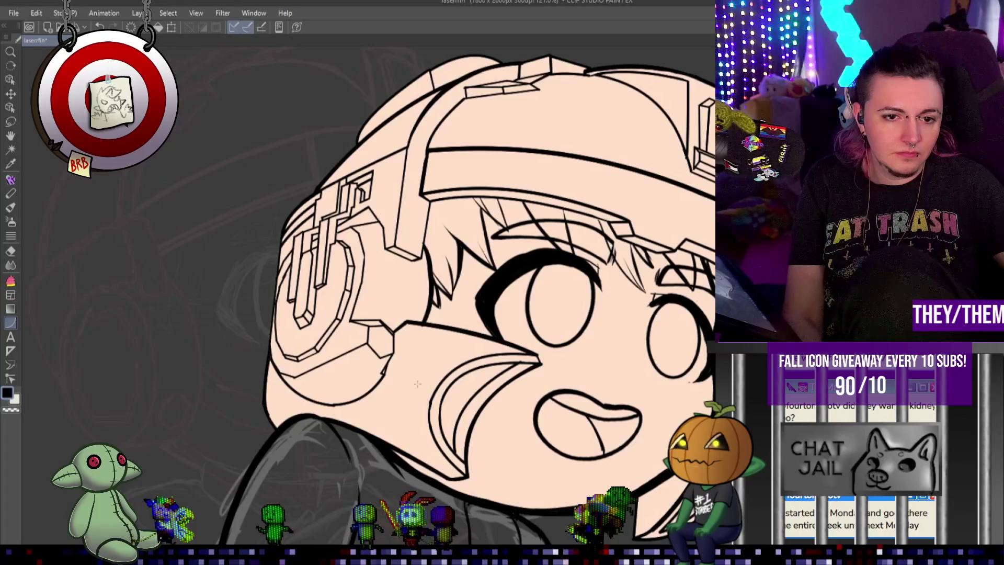
pyautogui.scroll(-1, 418, 385)
pyautogui.scroll(-1, 417, 385)
pyautogui.scroll(-1, 422, 328)
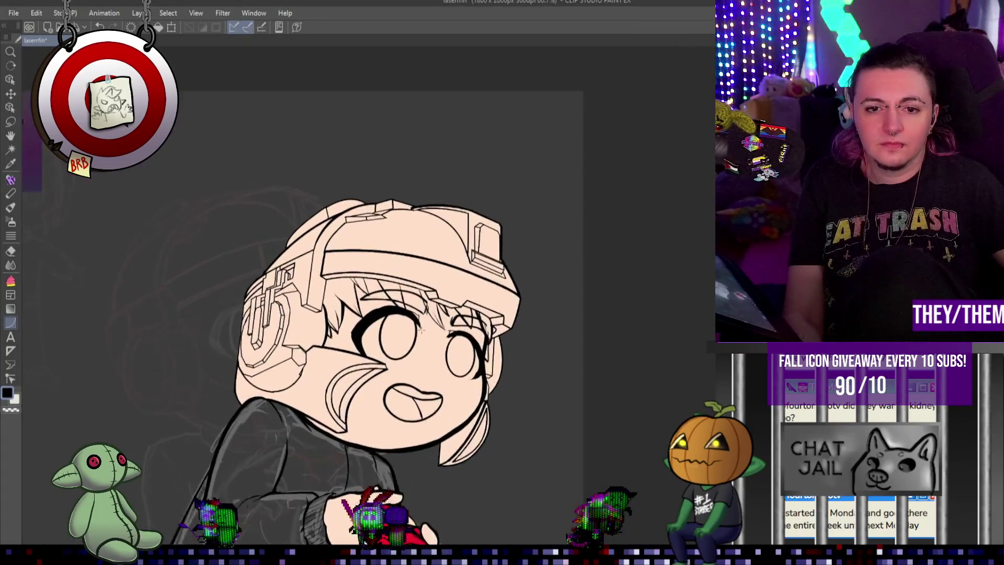
pyautogui.scroll(2, 421, 328)
pyautogui.scroll(1, 310, 325)
pyautogui.scroll(-2, 310, 373)
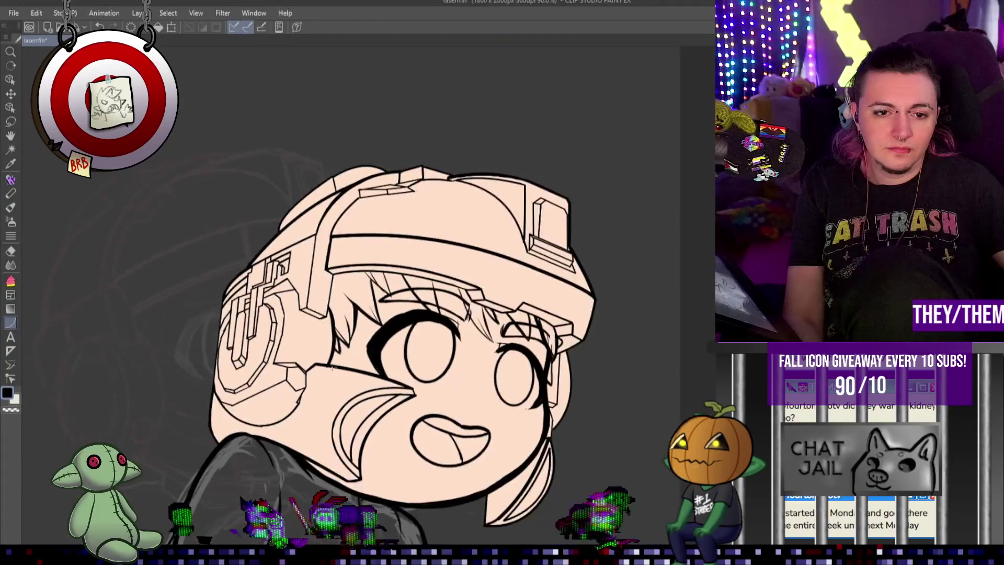
pyautogui.scroll(1, 257, 386)
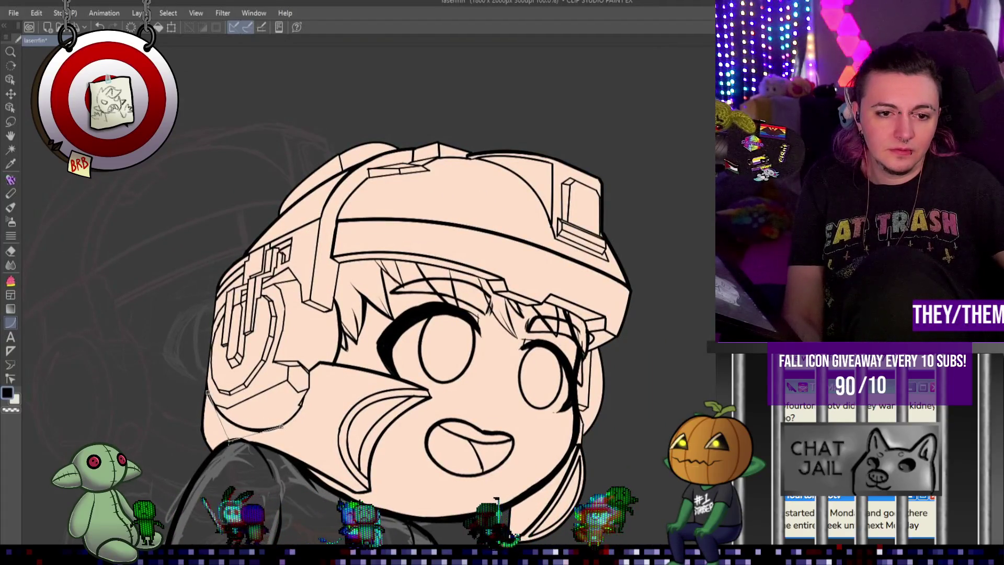
pyautogui.scroll(1, 272, 418)
pyautogui.scroll(1, 285, 413)
pyautogui.scroll(-1, 303, 405)
pyautogui.scroll(-1, 317, 397)
pyautogui.scroll(-1, 304, 411)
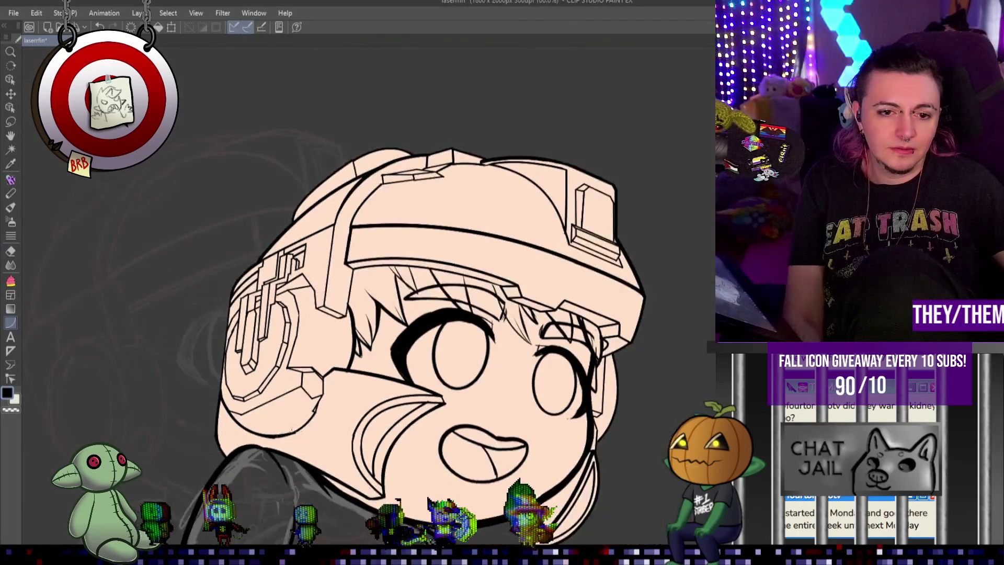
pyautogui.scroll(2, 272, 418)
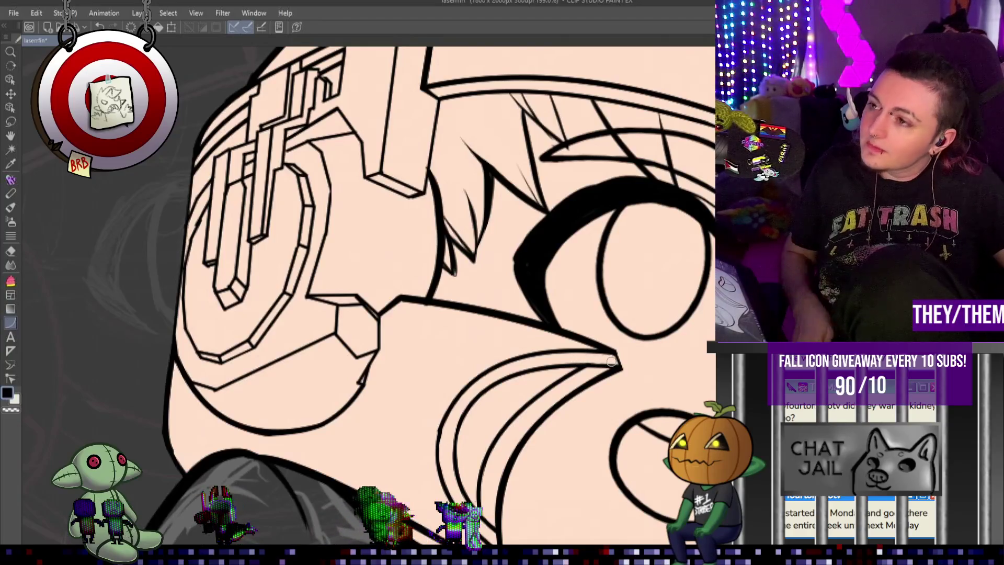
pyautogui.scroll(-4, 627, 236)
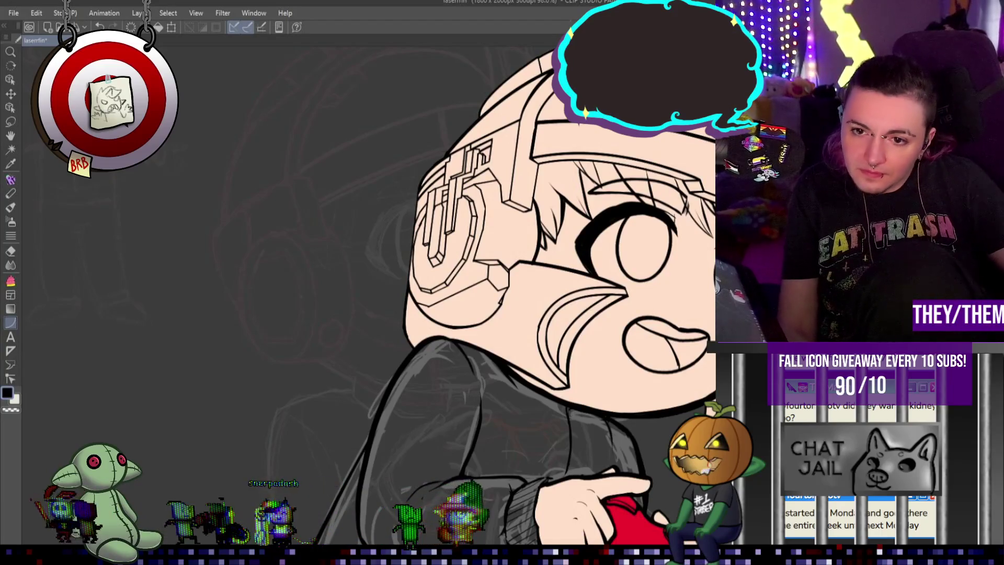
pyautogui.scroll(-1, 613, 240)
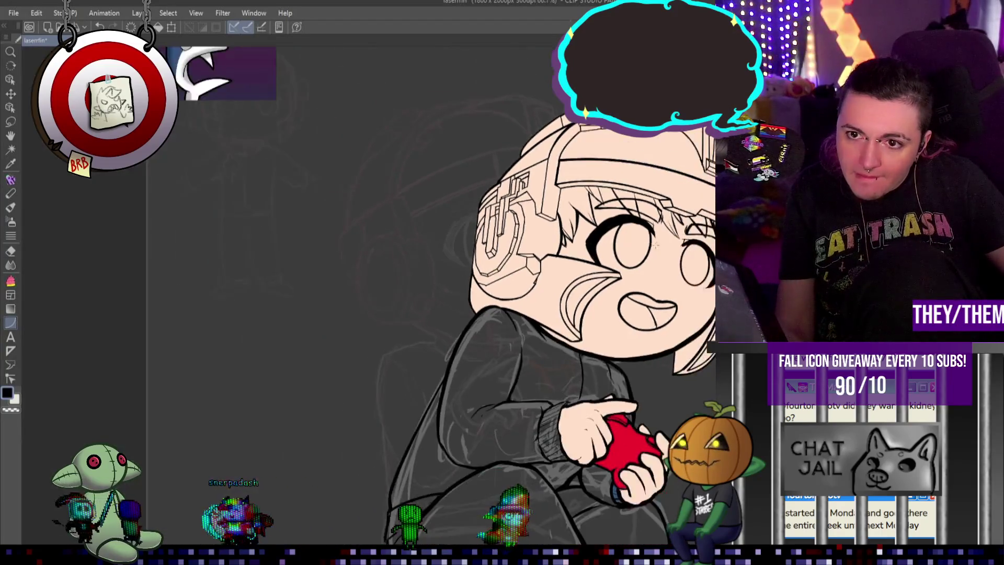
pyautogui.scroll(-1, 614, 240)
pyautogui.scroll(-1, 613, 240)
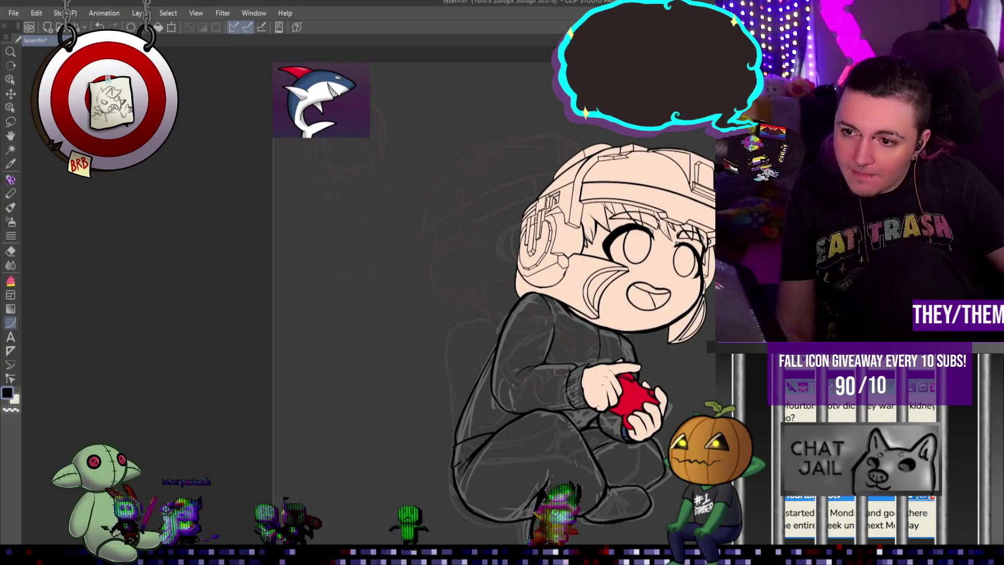
pyautogui.scroll(-2, 633, 289)
pyautogui.scroll(1, 633, 289)
pyautogui.scroll(1, 633, 289)
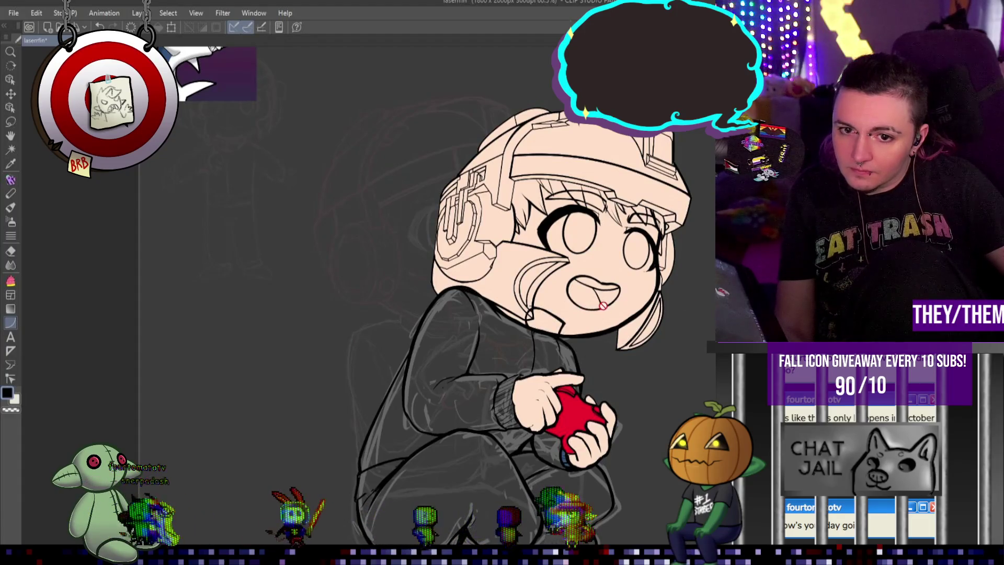
pyautogui.scroll(1, 559, 306)
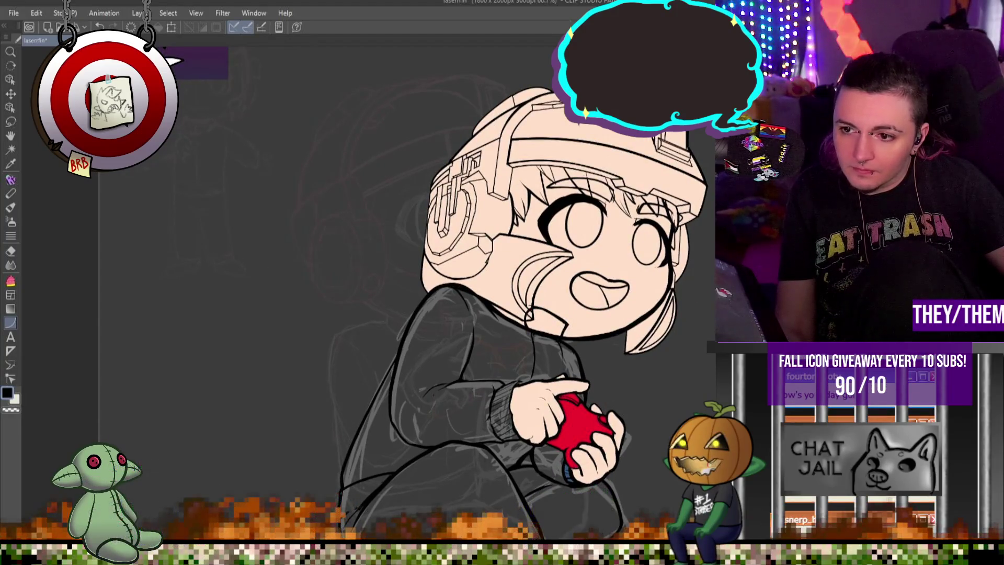
pyautogui.scroll(1, 552, 312)
pyautogui.scroll(2, 551, 313)
pyautogui.scroll(2, 551, 312)
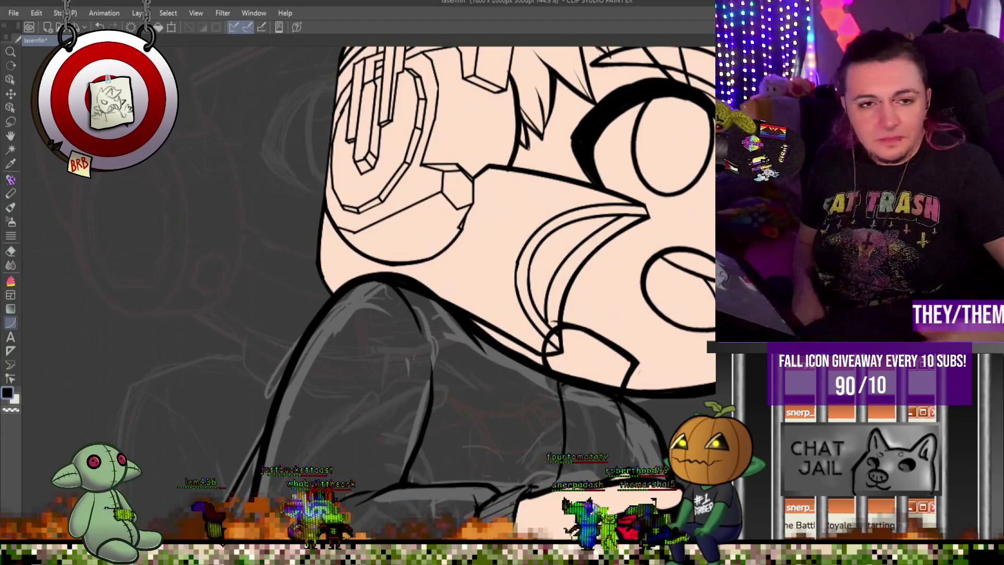
pyautogui.scroll(2, 491, 266)
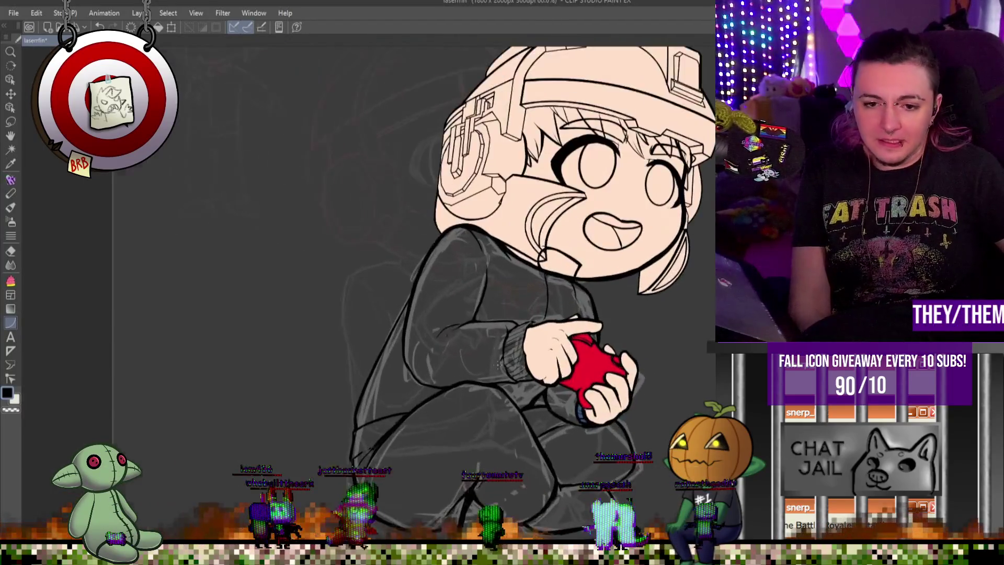
pyautogui.scroll(1, 496, 297)
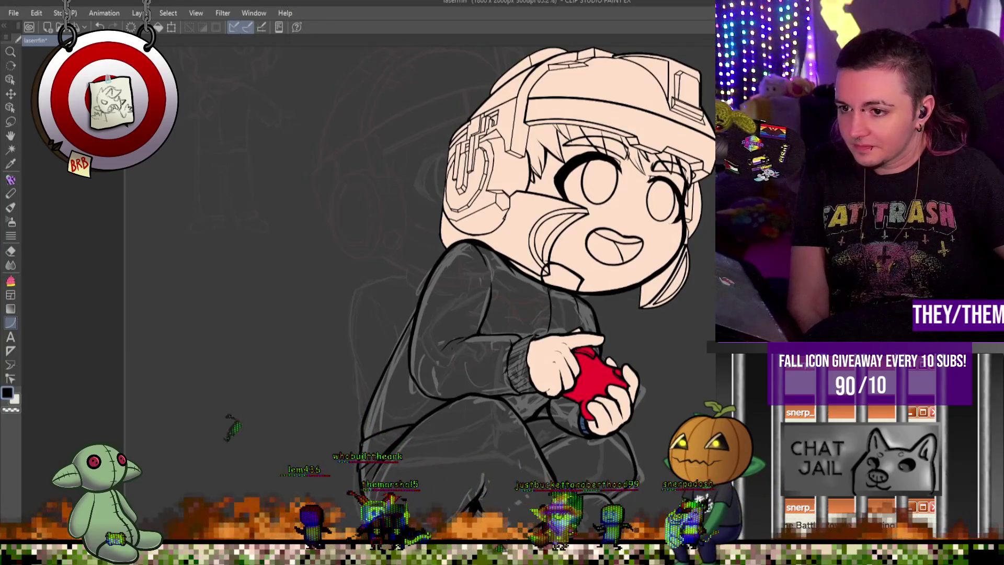
pyautogui.scroll(-1, 211, 198)
pyautogui.scroll(-1, 212, 199)
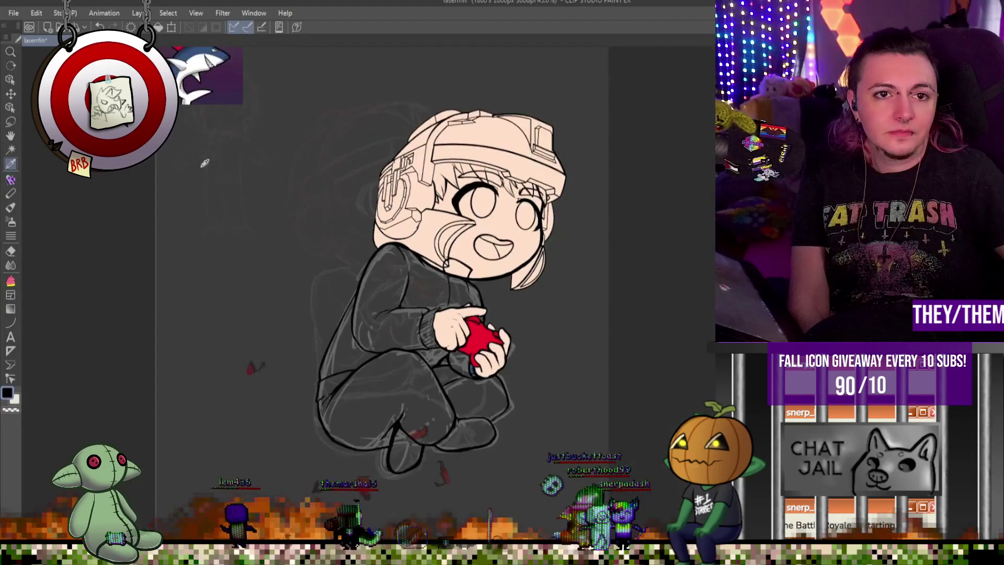
pyautogui.scroll(1, 211, 198)
pyautogui.scroll(-1, 212, 199)
# Switch to tracksuit blue and lasso-fill the trousers and collar.
pyautogui.press('x')
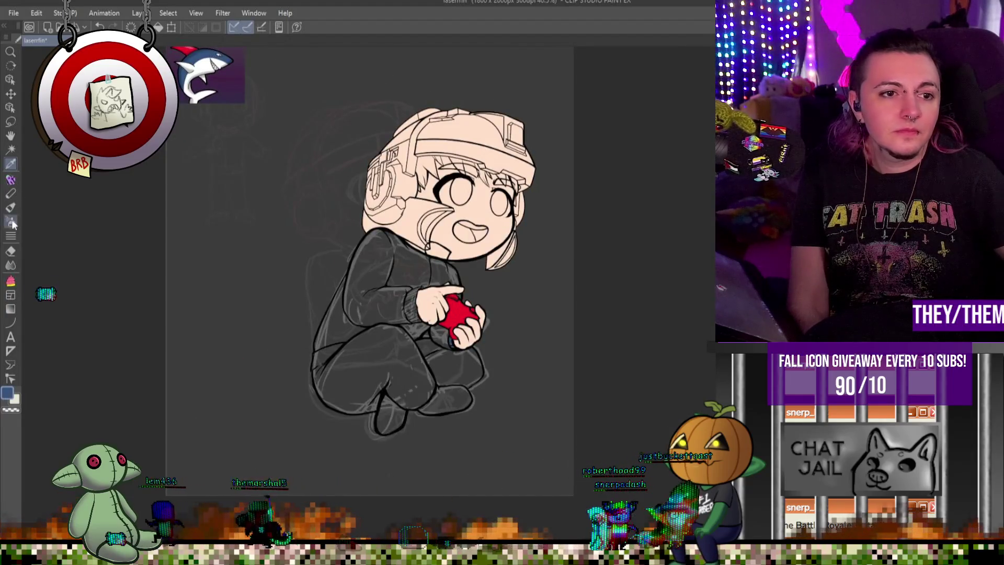
pyautogui.click(10, 281)
pyautogui.scroll(1, 427, 253)
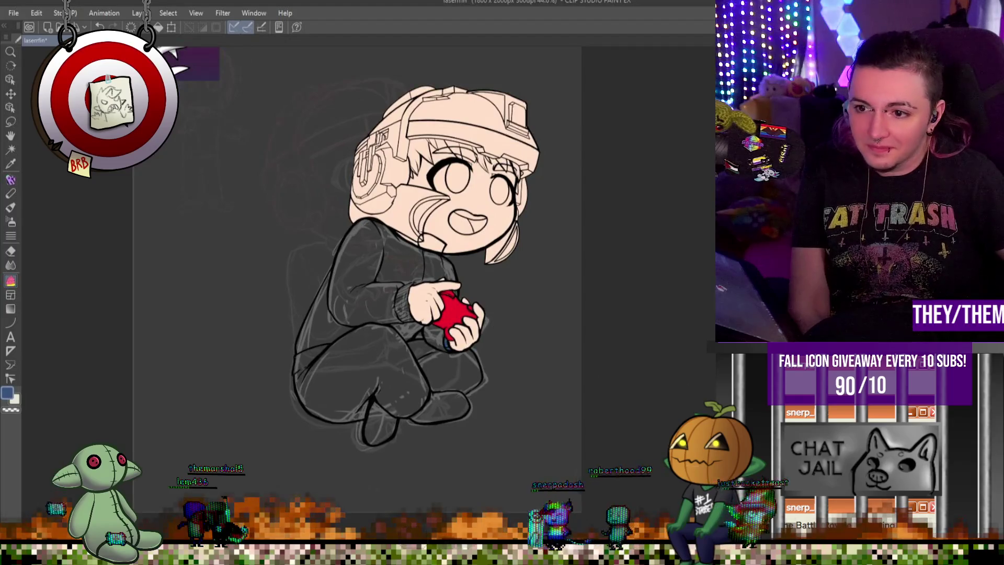
pyautogui.moveTo(427, 253); pyautogui.dragTo(282, 323)
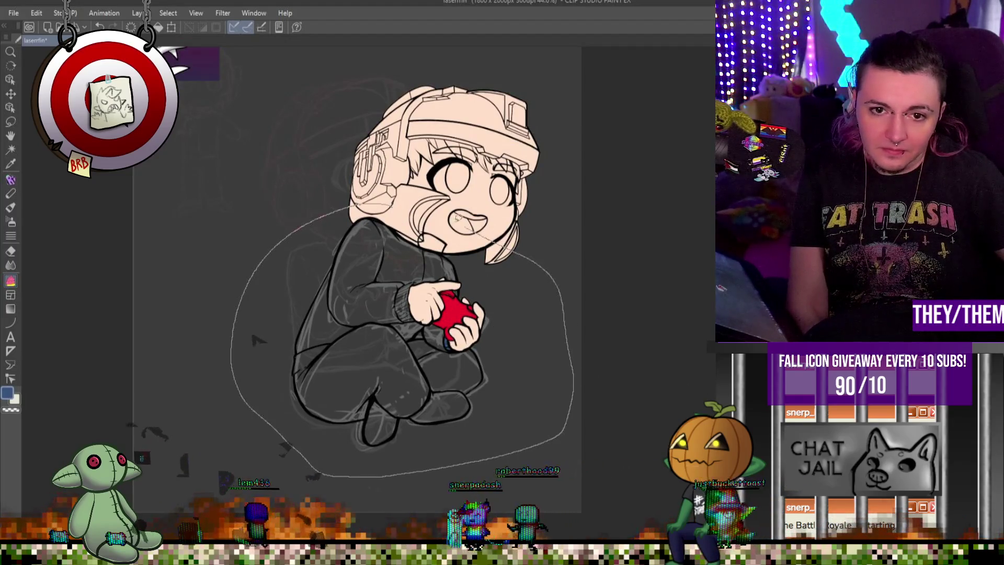
pyautogui.scroll(2, 441, 296)
pyautogui.scroll(1, 441, 296)
pyautogui.scroll(-2, 397, 277)
pyautogui.scroll(2, 382, 271)
pyautogui.scroll(1, 381, 270)
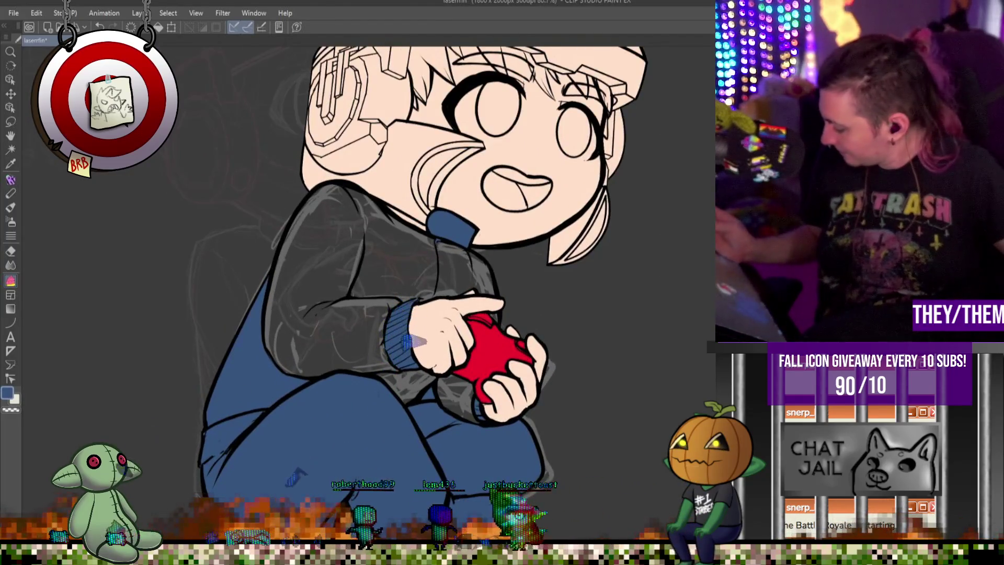
# Brush a thin blue stroke along the collar edge, then undo a stray collar stroke.
pyautogui.click(10, 180)
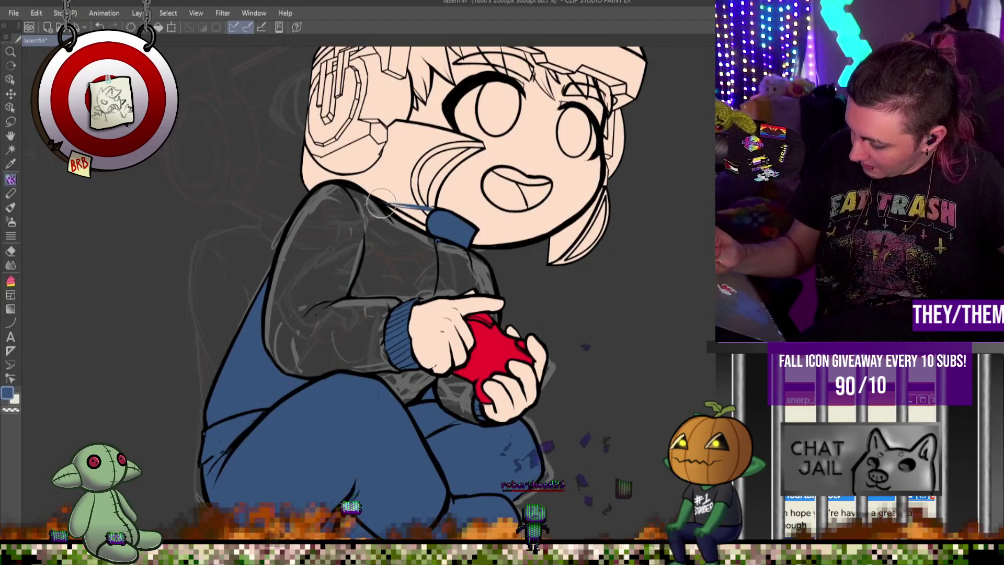
pyautogui.moveTo(381, 202); pyautogui.dragTo(425, 212)
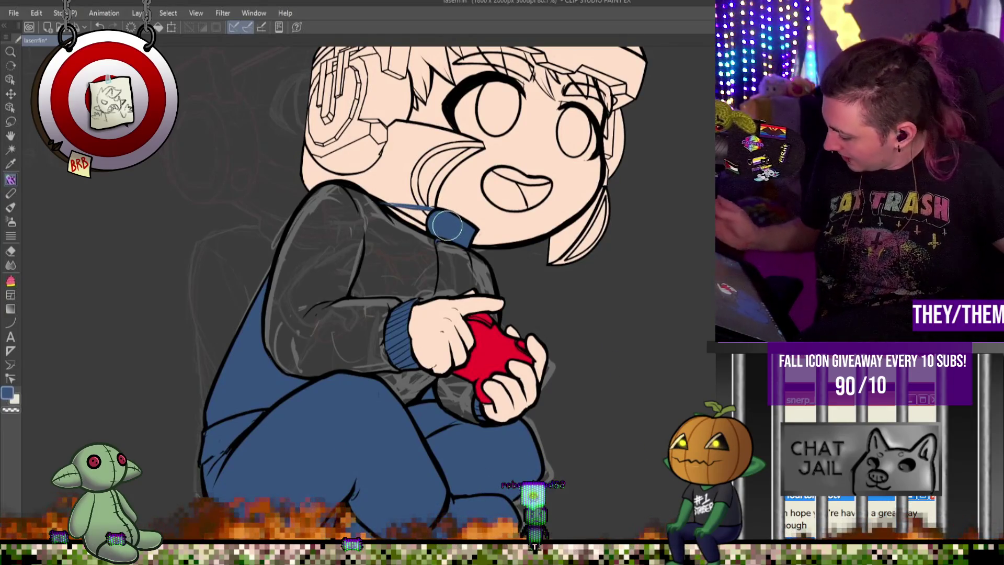
pyautogui.press('p')
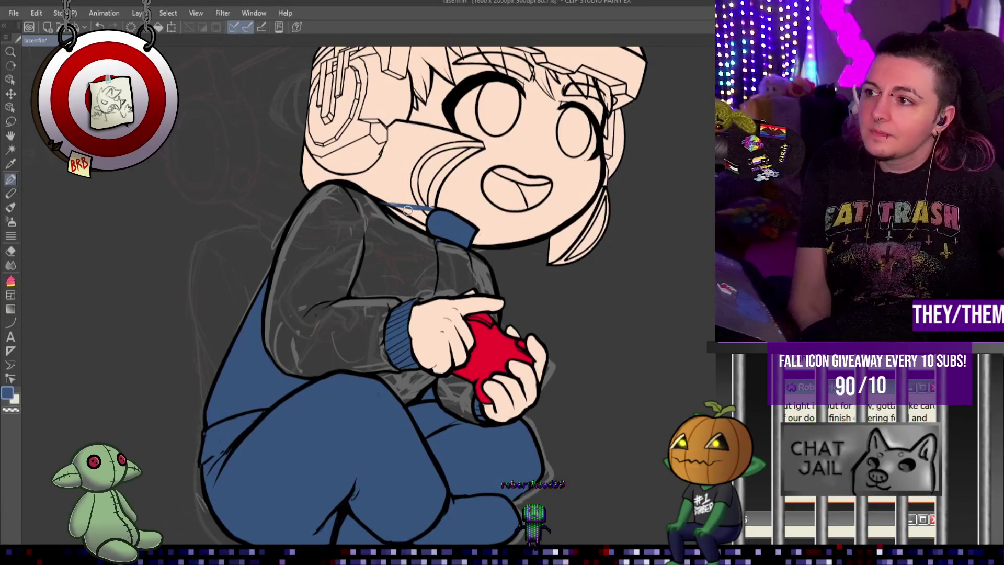
pyautogui.hotkey('ctrl', 'z')
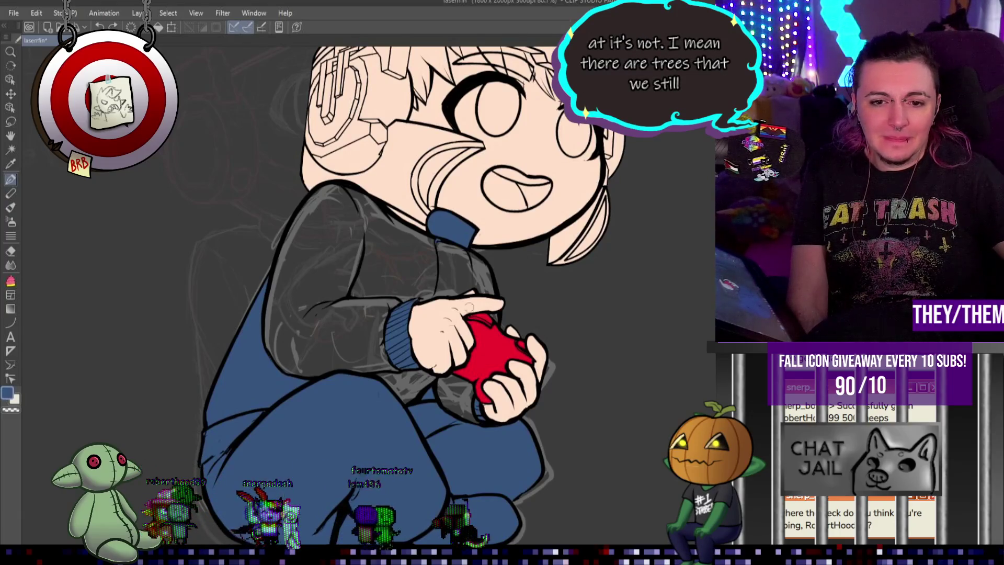
# Zoom in on the grey jacket body to prepare for colouring it.
pyautogui.scroll(1, 427, 397)
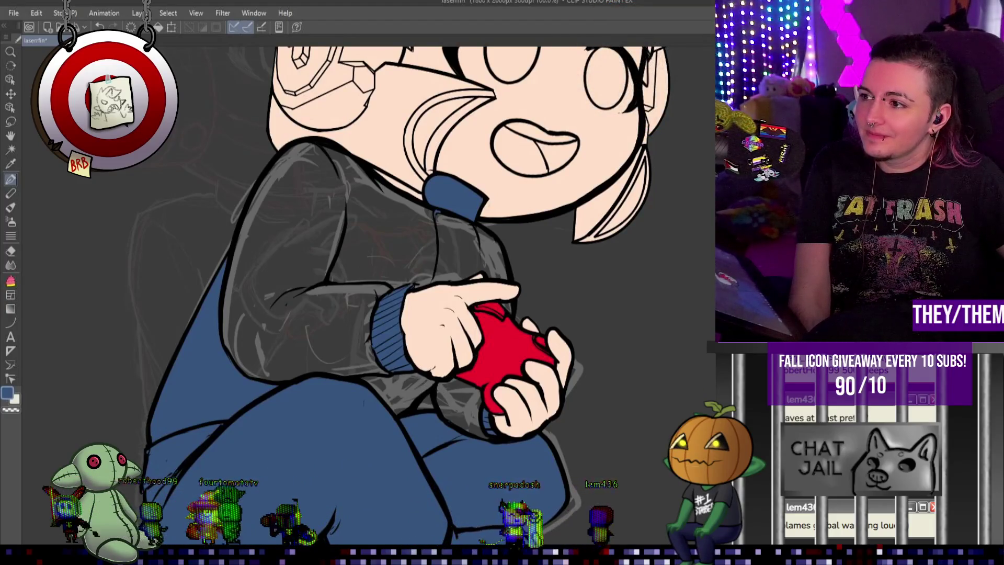
pyautogui.scroll(-1, 505, 214)
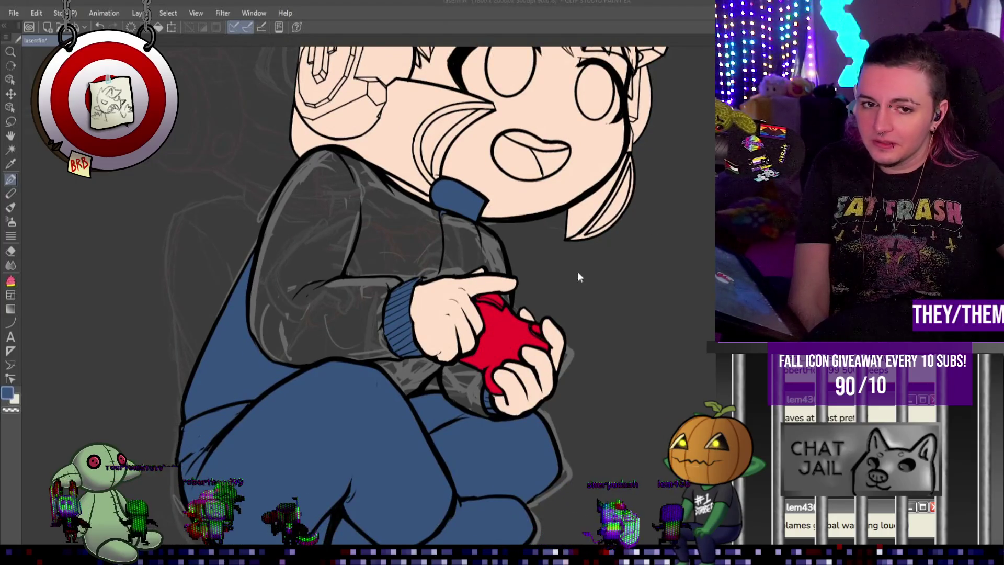
pyautogui.scroll(1, 447, 233)
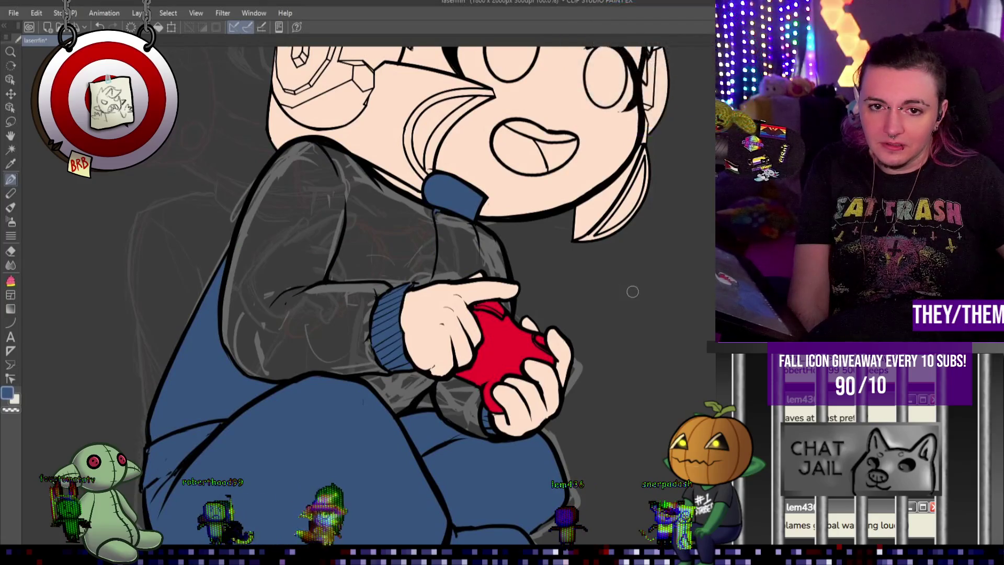
pyautogui.scroll(1, 519, 284)
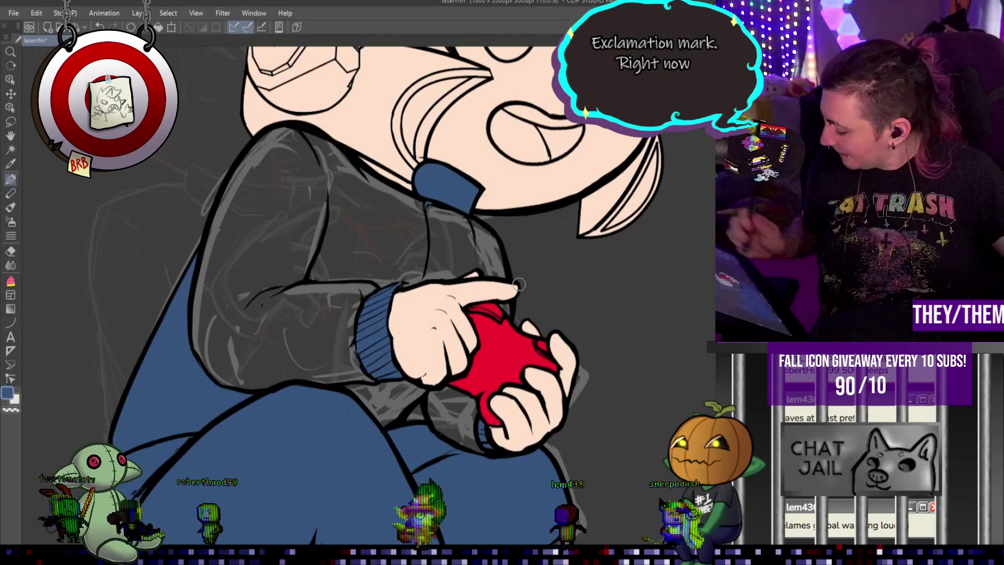
# Paint the upper sleeve and the area down to the forearm solid blue.
pyautogui.moveTo(230, 350)
pyautogui.mouseDown()
pyautogui.moveTo(251, 198)
pyautogui.moveTo(230, 345)
pyautogui.moveTo(226, 230)
pyautogui.moveTo(209, 366)
pyautogui.moveTo(197, 316)
pyautogui.mouseUp()
pyautogui.moveTo(257, 376); pyautogui.dragTo(262, 257)
pyautogui.moveTo(276, 221)
pyautogui.mouseDown()
pyautogui.moveTo(292, 228)
pyautogui.moveTo(272, 366)
pyautogui.mouseUp()
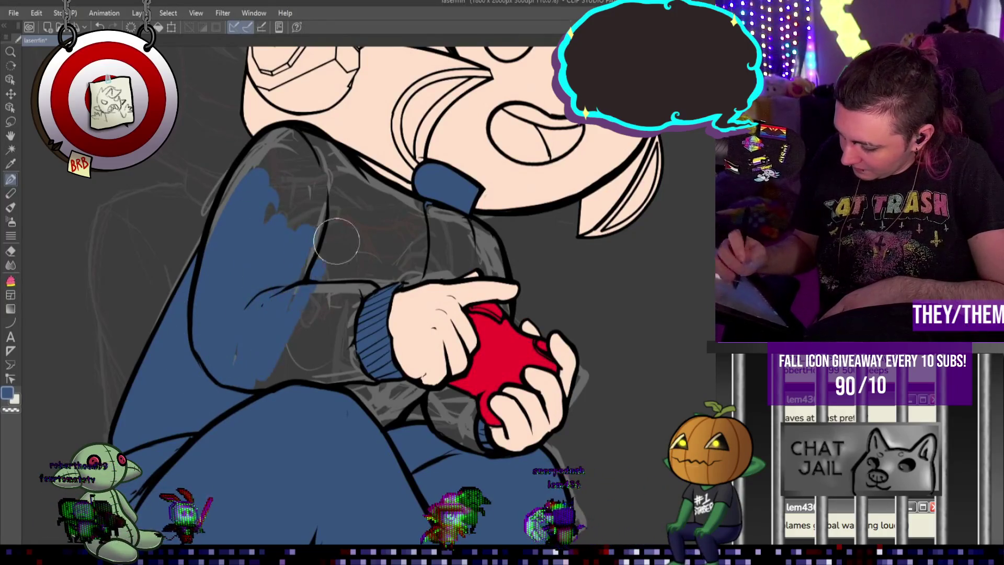
pyautogui.moveTo(314, 219); pyautogui.dragTo(356, 367)
pyautogui.moveTo(366, 272)
pyautogui.mouseDown()
pyautogui.moveTo(370, 403)
pyautogui.moveTo(392, 399)
pyautogui.moveTo(452, 421)
pyautogui.mouseUp()
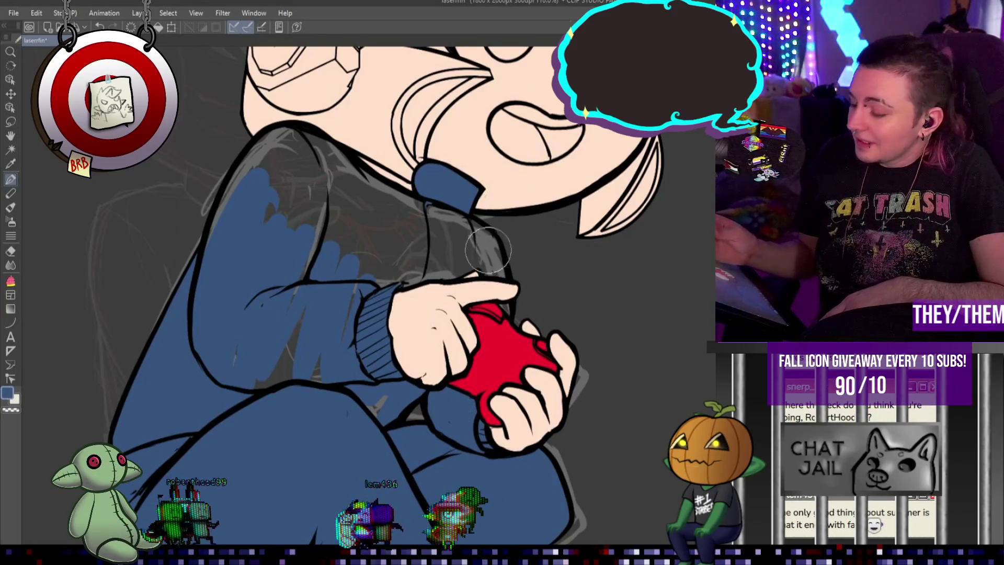
# Cover the shoulders beside the collar and leftover grey sleeve patches in blue.
pyautogui.moveTo(377, 199)
pyautogui.mouseDown()
pyautogui.moveTo(340, 172)
pyautogui.moveTo(426, 212)
pyautogui.moveTo(416, 201)
pyautogui.mouseUp()
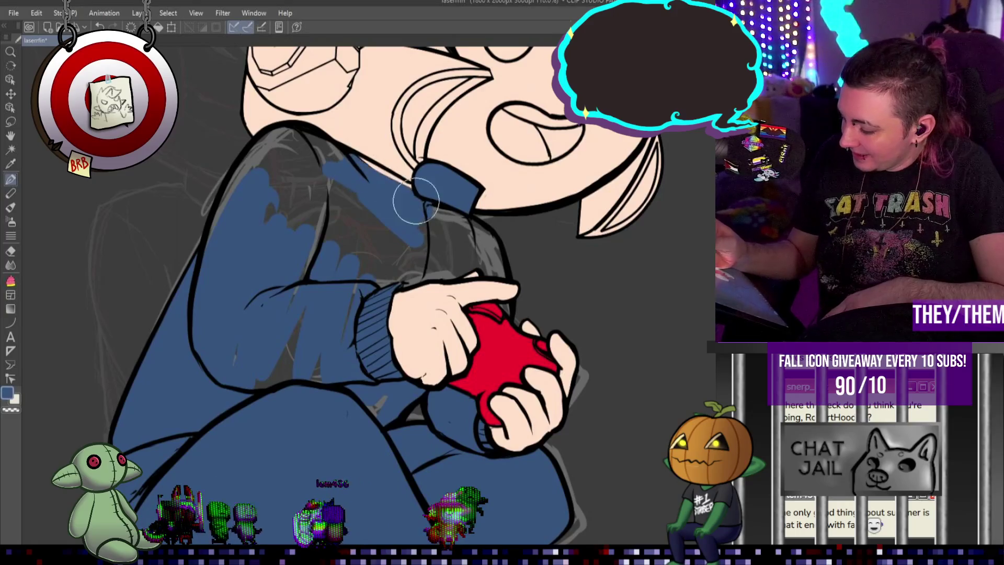
pyautogui.moveTo(324, 149); pyautogui.dragTo(223, 215)
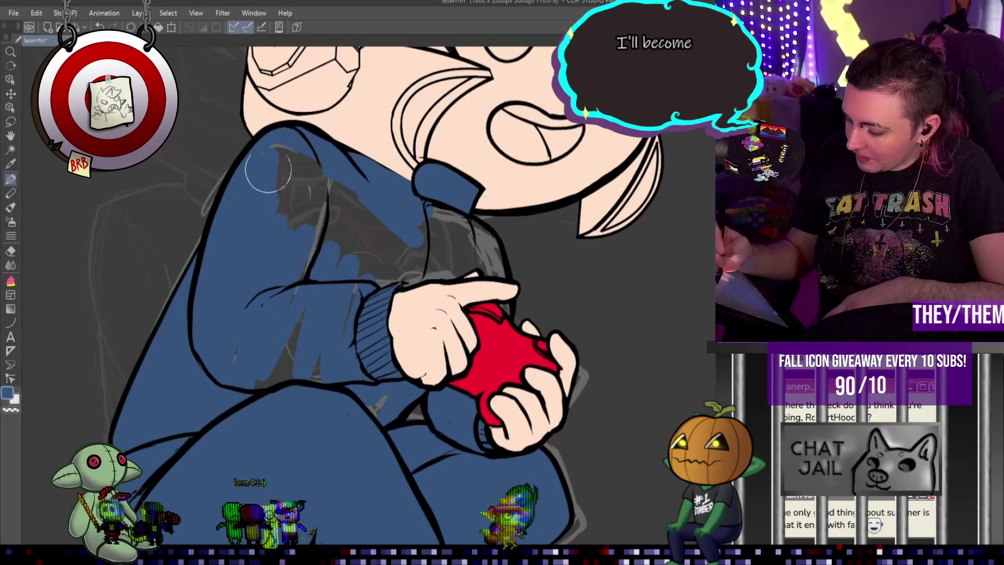
pyautogui.moveTo(264, 168); pyautogui.dragTo(329, 269)
pyautogui.moveTo(280, 150)
pyautogui.mouseDown()
pyautogui.moveTo(377, 255)
pyautogui.moveTo(307, 202)
pyautogui.moveTo(283, 292)
pyautogui.moveTo(232, 376)
pyautogui.moveTo(330, 380)
pyautogui.moveTo(346, 361)
pyautogui.mouseUp()
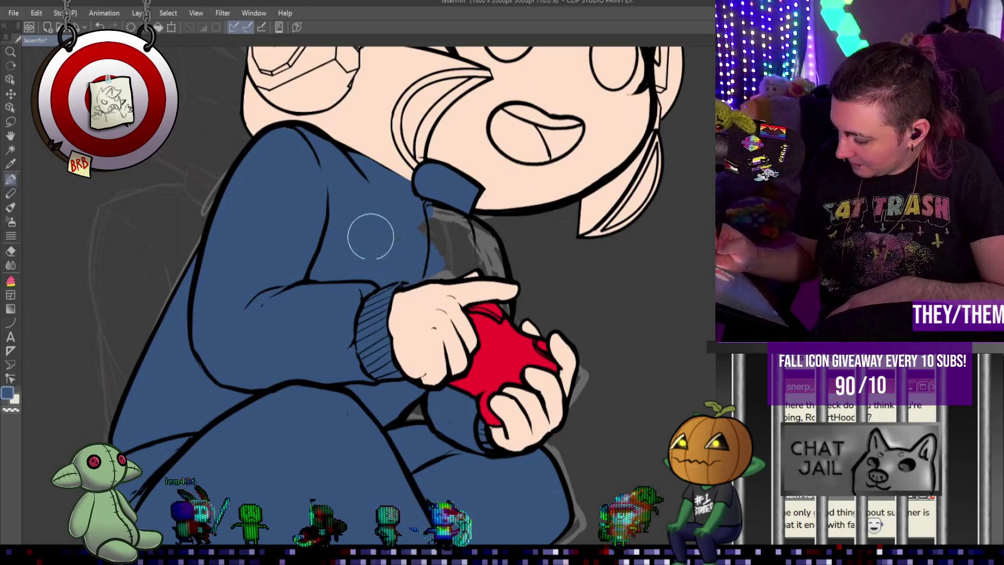
pyautogui.moveTo(441, 267); pyautogui.dragTo(497, 262)
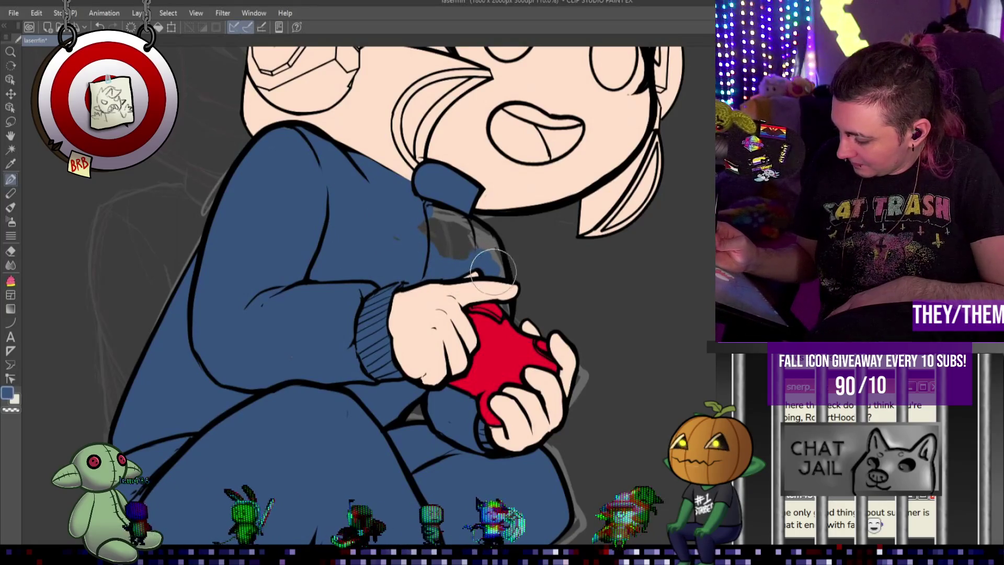
pyautogui.moveTo(471, 230); pyautogui.dragTo(448, 258)
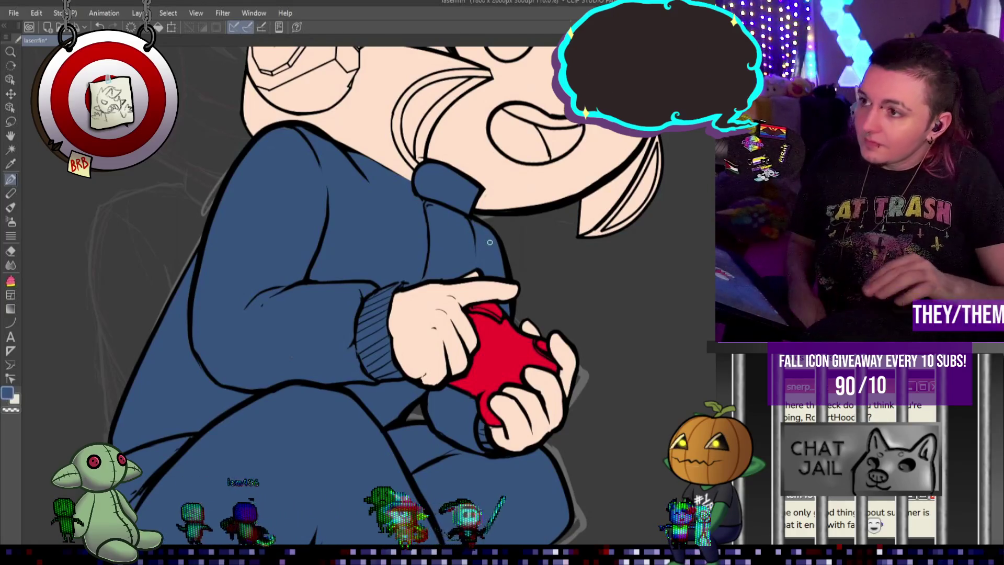
pyautogui.scroll(-5, 490, 242)
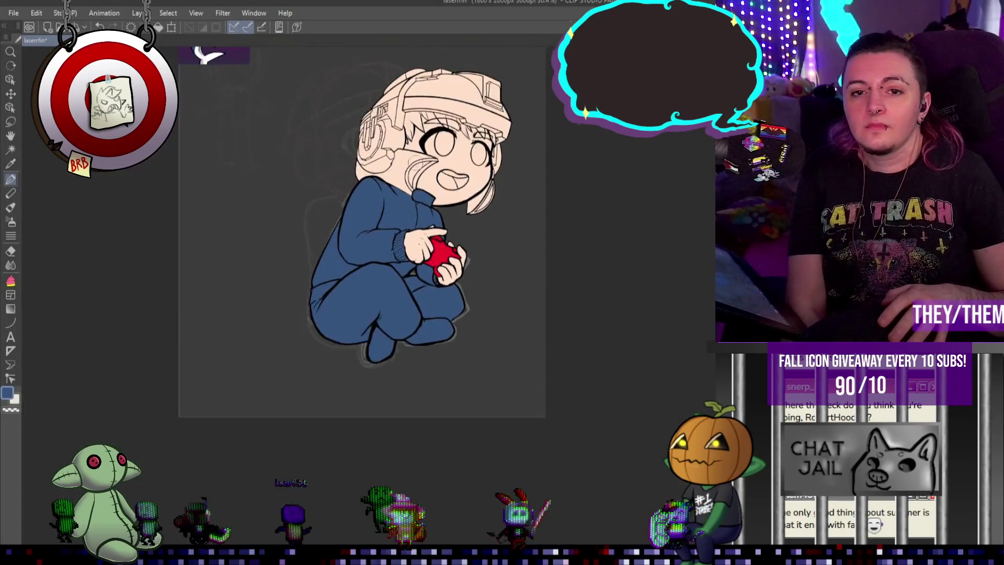
pyautogui.scroll(-2, 408, 154)
pyautogui.scroll(-1, 408, 155)
pyautogui.scroll(3, 418, 162)
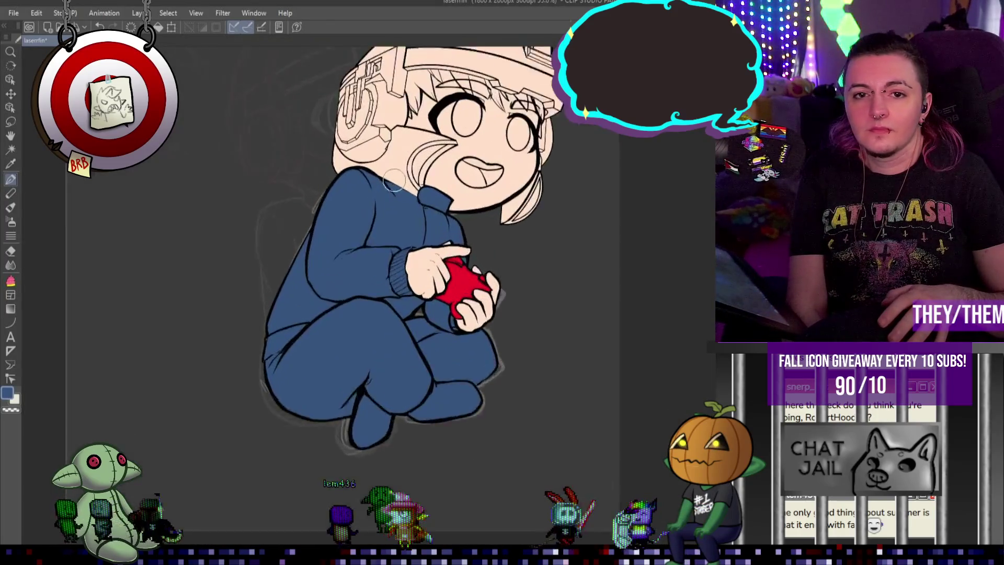
pyautogui.scroll(2, 428, 170)
pyautogui.scroll(1, 476, 191)
pyautogui.scroll(1, 459, 207)
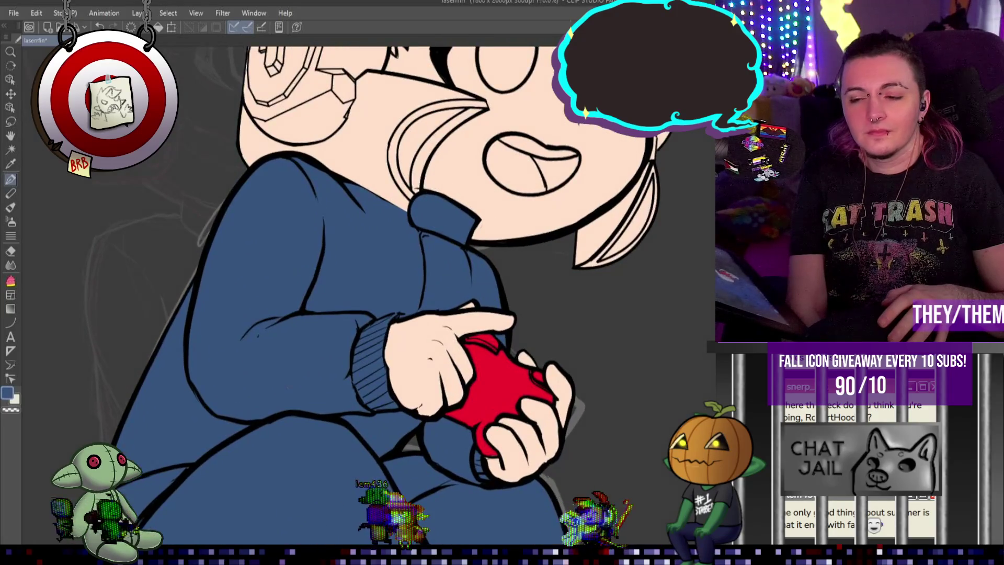
pyautogui.scroll(-3, 410, 348)
pyautogui.scroll(-1, 410, 348)
pyautogui.scroll(1, 410, 348)
pyautogui.scroll(1, 410, 348)
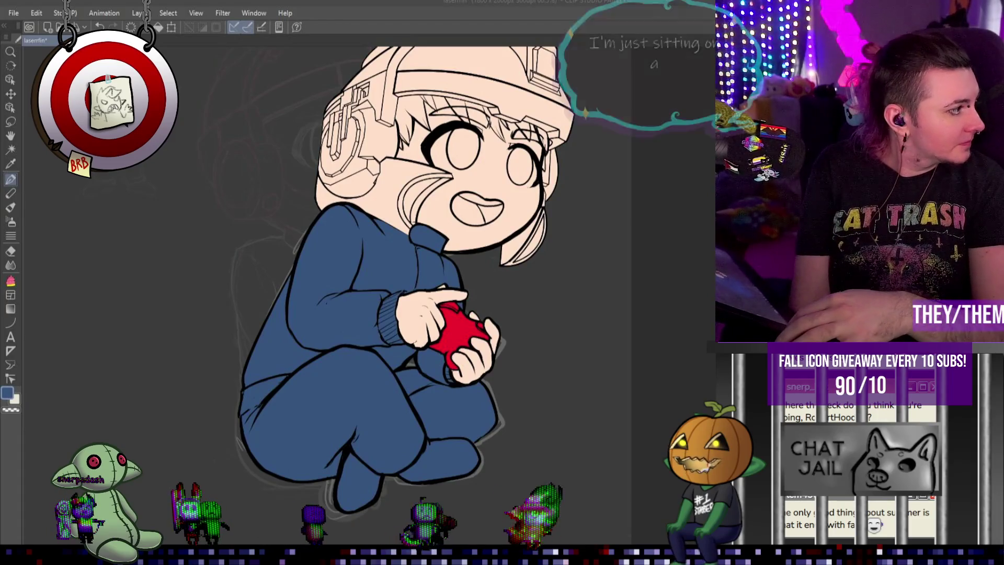
pyautogui.scroll(-1, 232, 293)
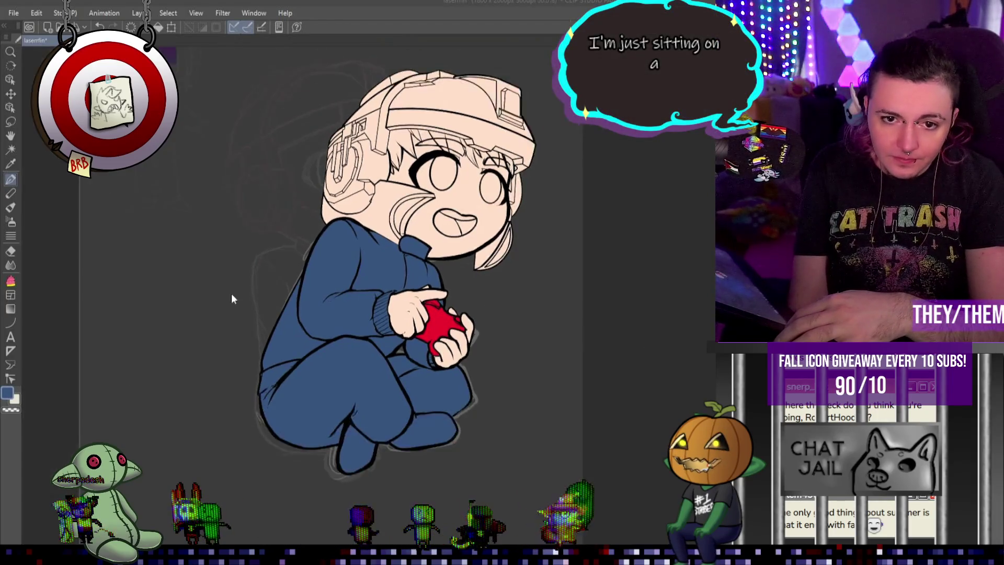
pyautogui.scroll(3, 310, 273)
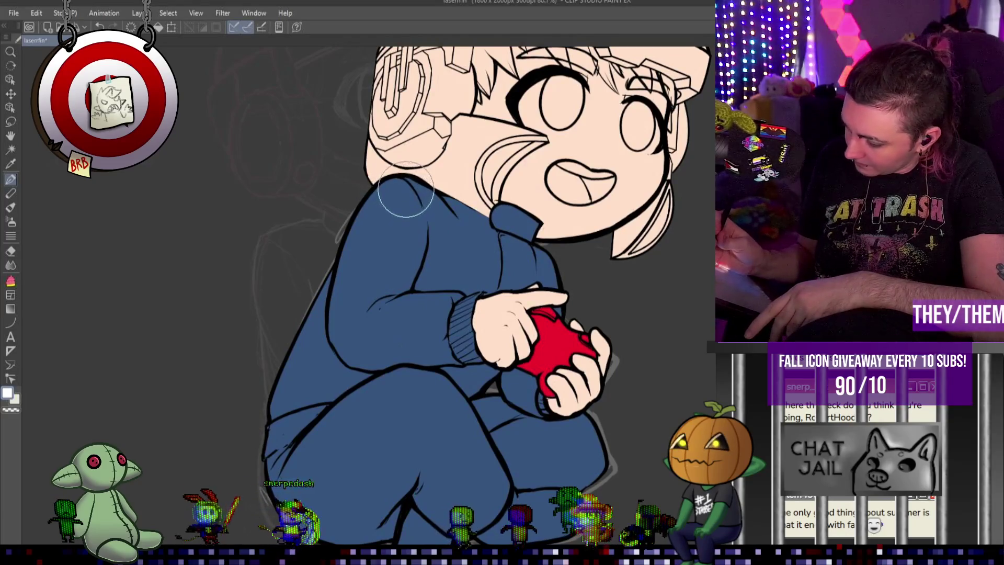
# Draw two white stripes from the sleeve's shoulder to the cuff, undoing the first stroke.
pyautogui.moveTo(401, 185)
pyautogui.mouseDown()
pyautogui.moveTo(386, 208)
pyautogui.moveTo(442, 335)
pyautogui.mouseUp()
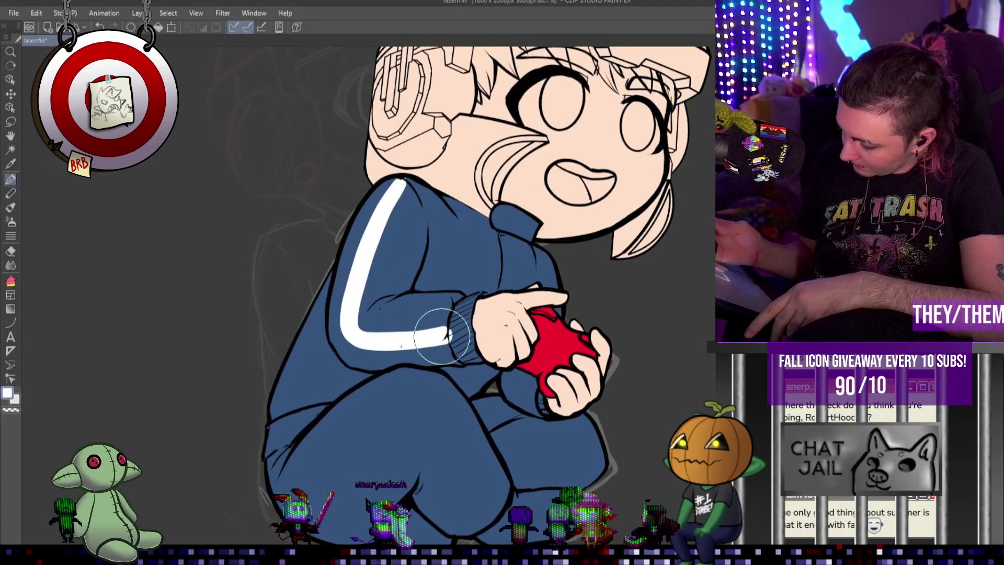
pyautogui.hotkey('ctrl', 'z')
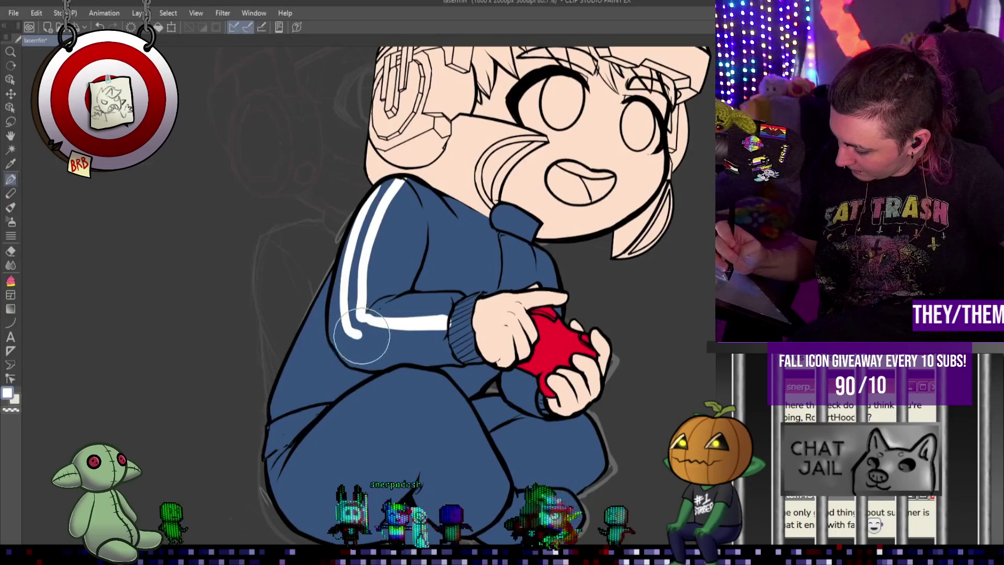
pyautogui.moveTo(404, 340); pyautogui.dragTo(437, 338)
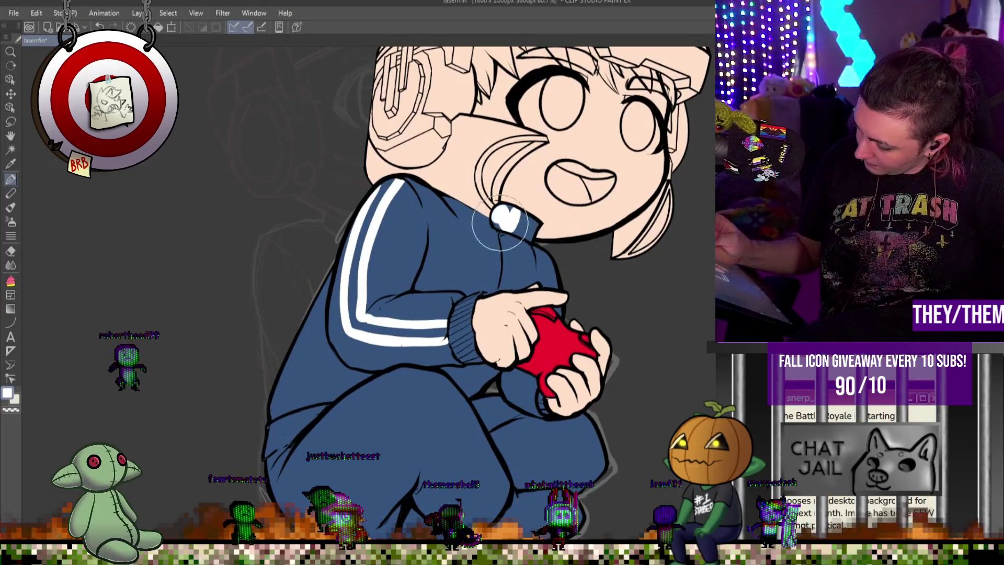
# Fill the collar band white and cover the ribbed sleeve cuff in white.
pyautogui.click(506, 217)
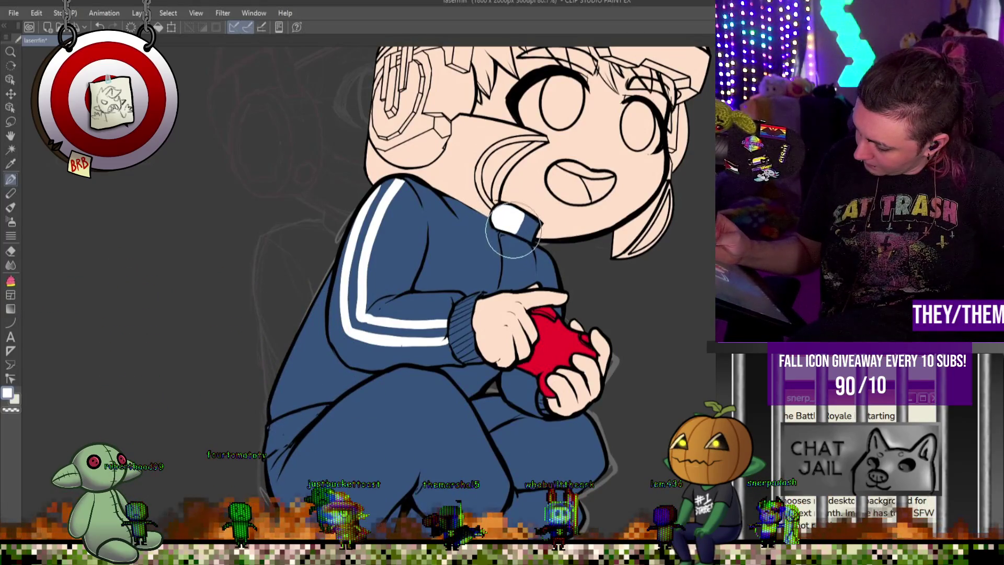
pyautogui.moveTo(463, 309); pyautogui.dragTo(463, 351)
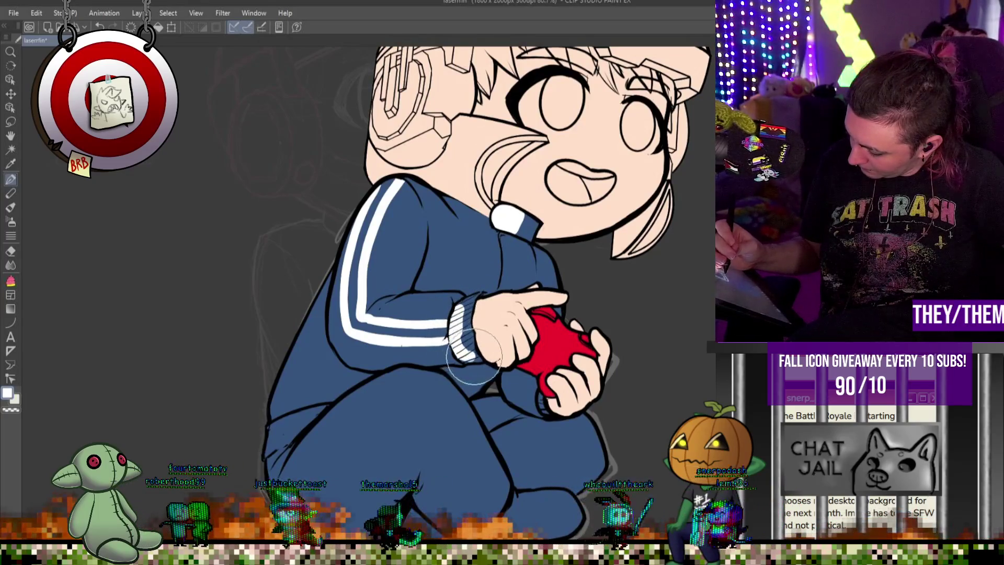
pyautogui.moveTo(474, 361); pyautogui.dragTo(458, 325)
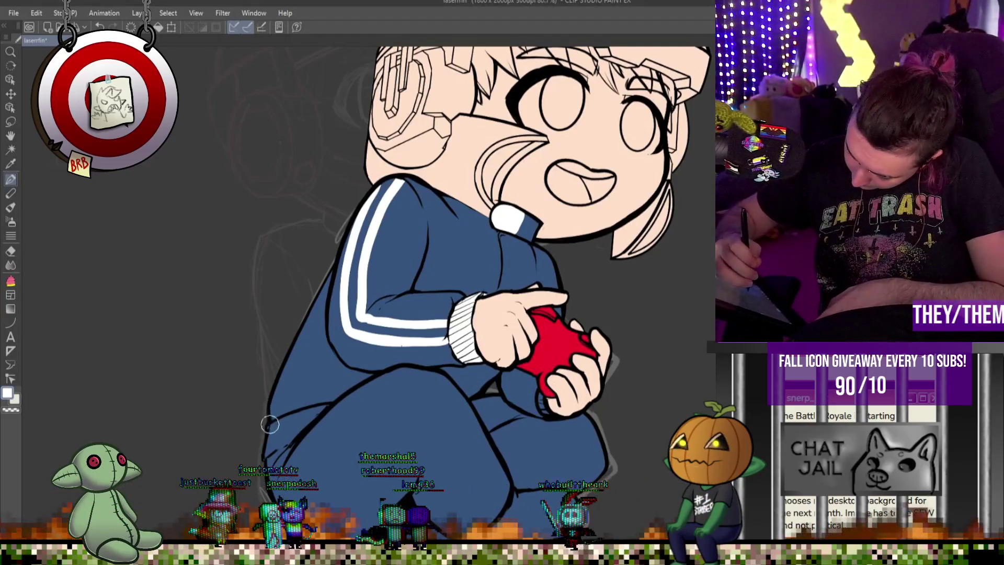
# Add twin white stripes along the blue trouser leg and extend them up the shin.
pyautogui.moveTo(268, 424); pyautogui.dragTo(329, 404)
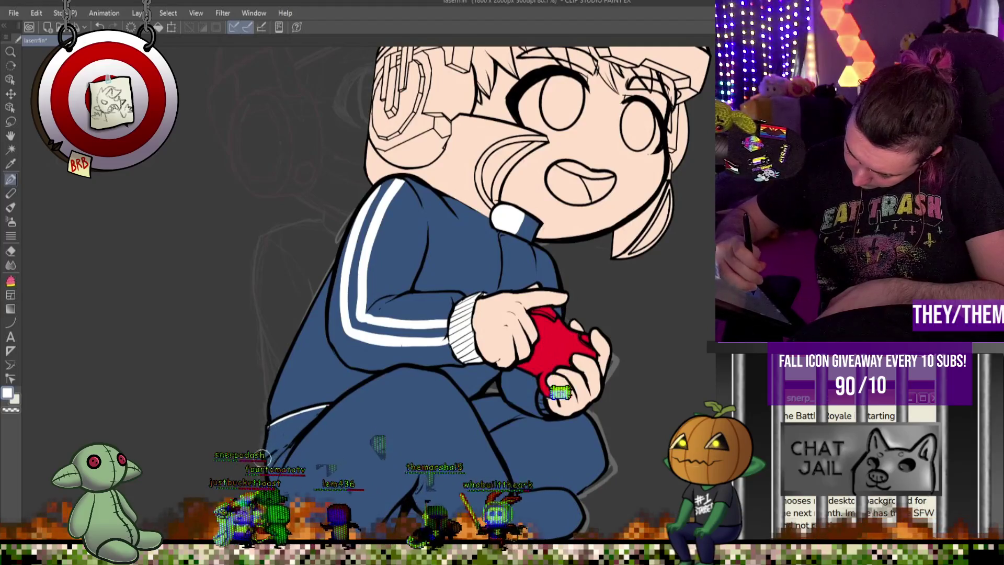
pyautogui.moveTo(263, 454); pyautogui.dragTo(295, 432)
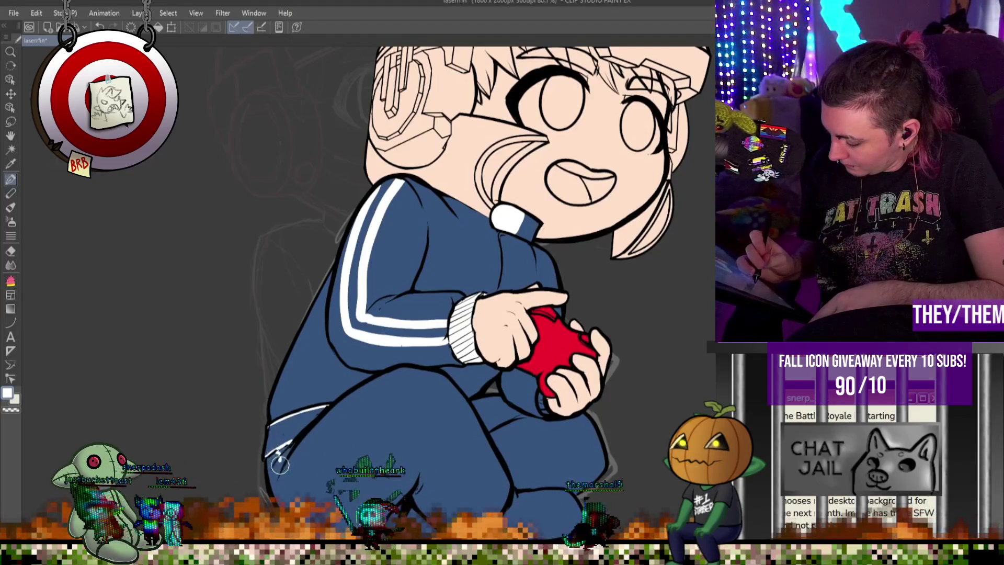
pyautogui.moveTo(280, 469); pyautogui.dragTo(384, 404)
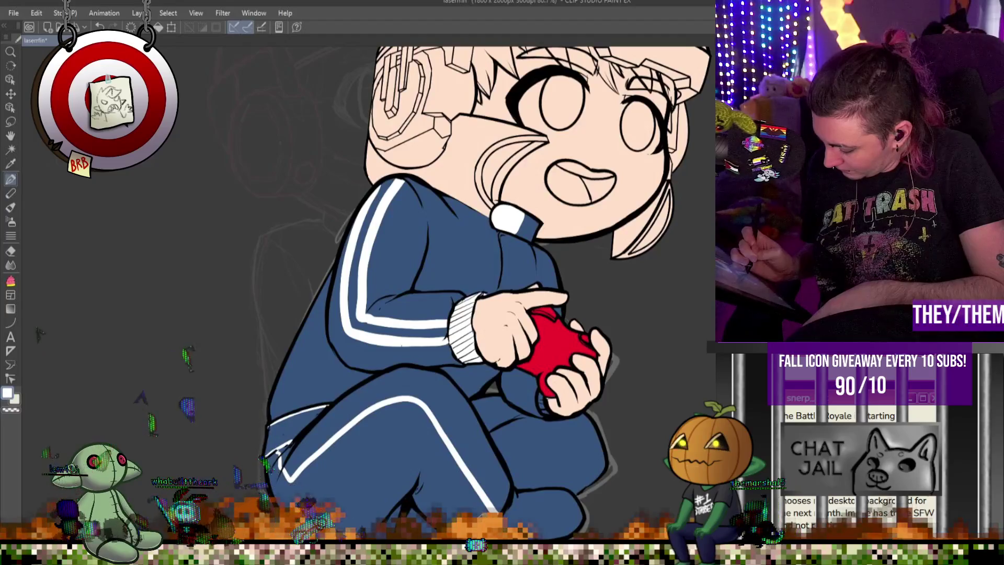
pyautogui.moveTo(452, 481)
pyautogui.mouseDown()
pyautogui.moveTo(423, 441)
pyautogui.moveTo(277, 486)
pyautogui.mouseUp()
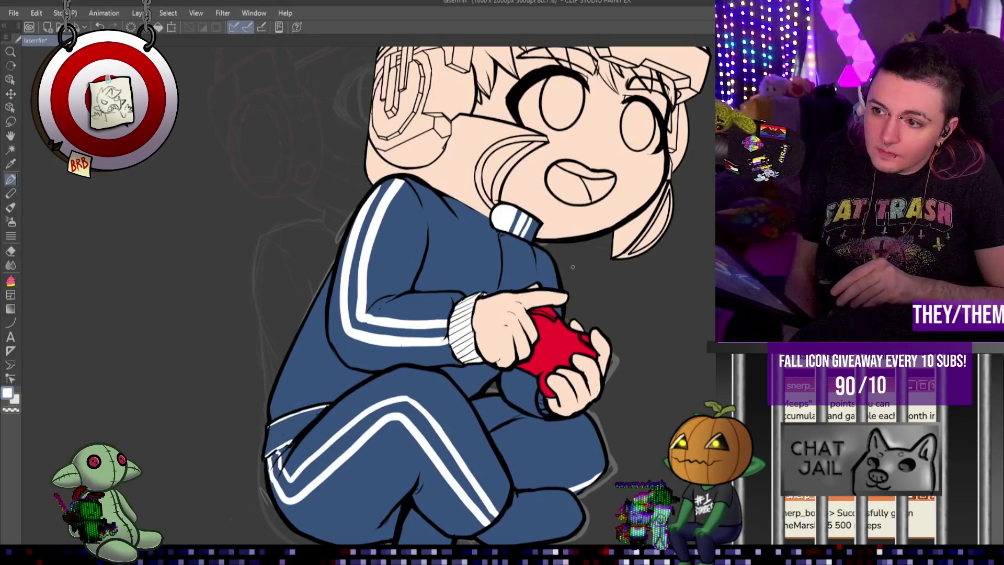
pyautogui.scroll(-3, 573, 267)
# Paint and widen a white area along the jacket's lower back edge, then touch up the cuff.
pyautogui.scroll(3, 468, 253)
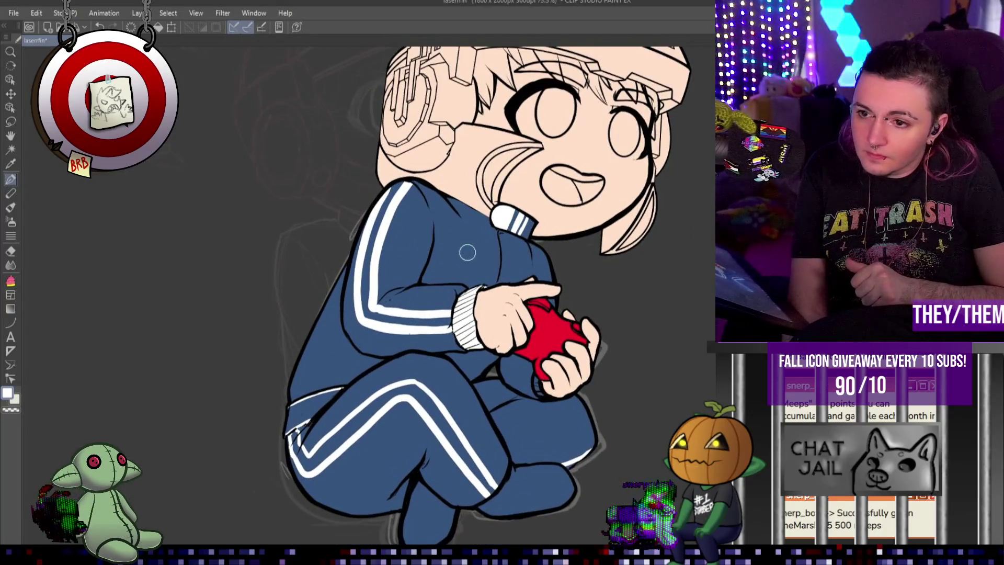
pyautogui.scroll(-1, 468, 252)
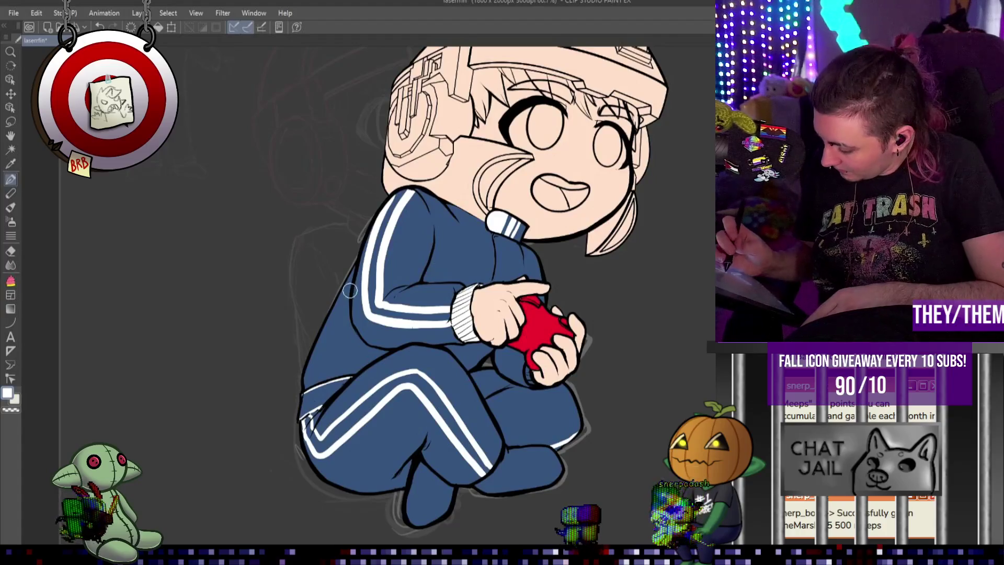
pyautogui.moveTo(349, 290); pyautogui.dragTo(302, 383)
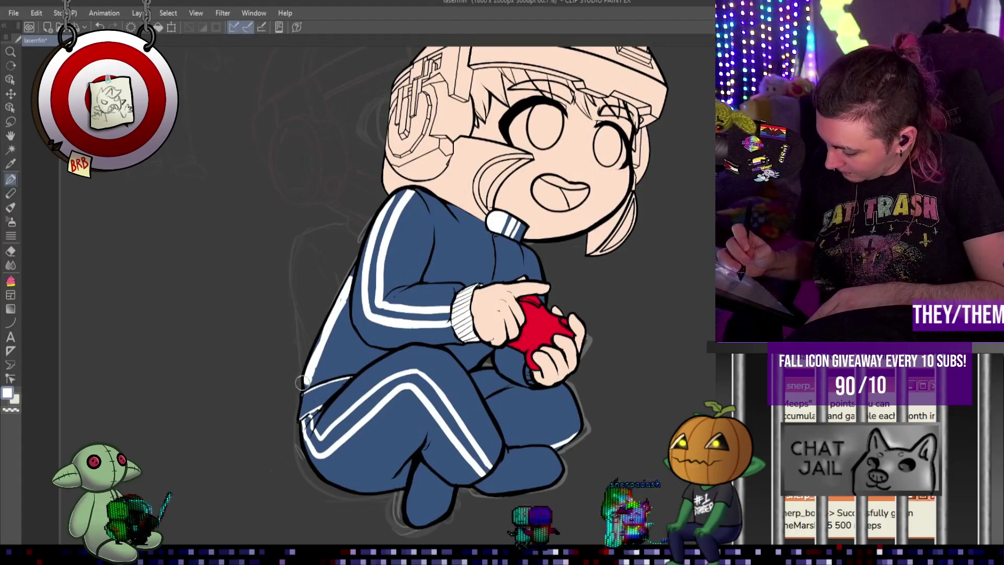
pyautogui.moveTo(302, 383); pyautogui.dragTo(349, 300)
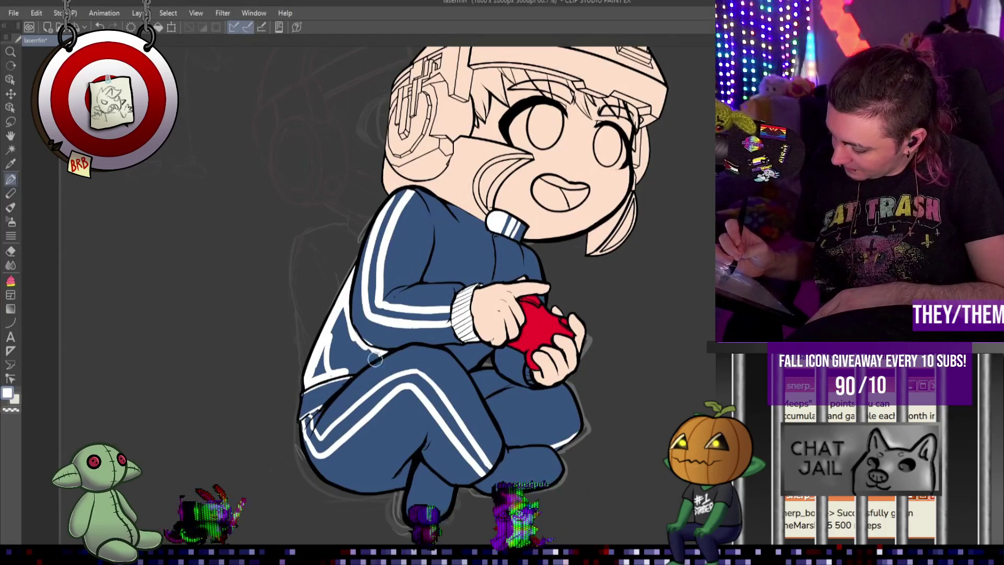
pyautogui.moveTo(375, 359)
pyautogui.mouseDown()
pyautogui.moveTo(343, 327)
pyautogui.moveTo(332, 366)
pyautogui.mouseUp()
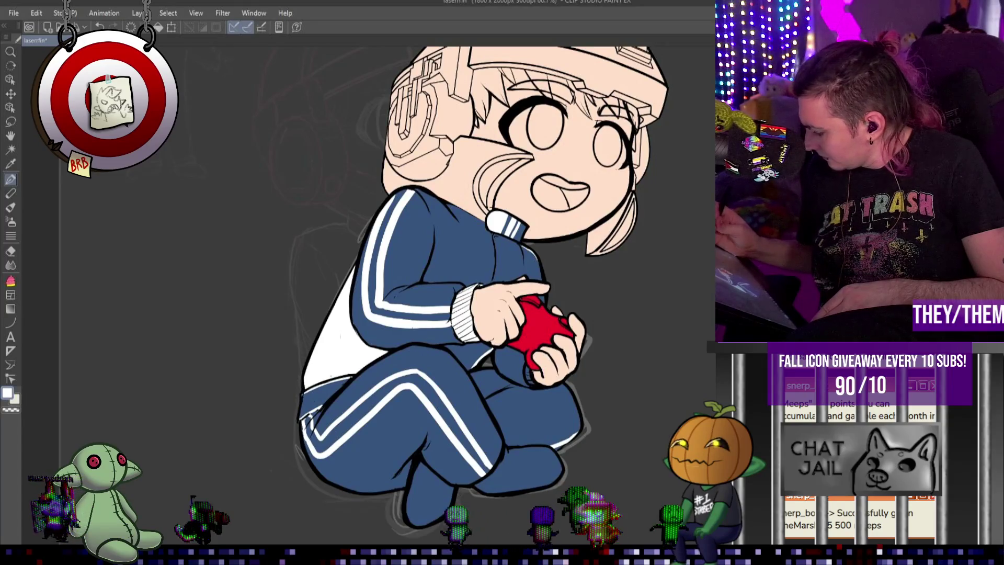
pyautogui.moveTo(526, 367); pyautogui.dragTo(532, 382)
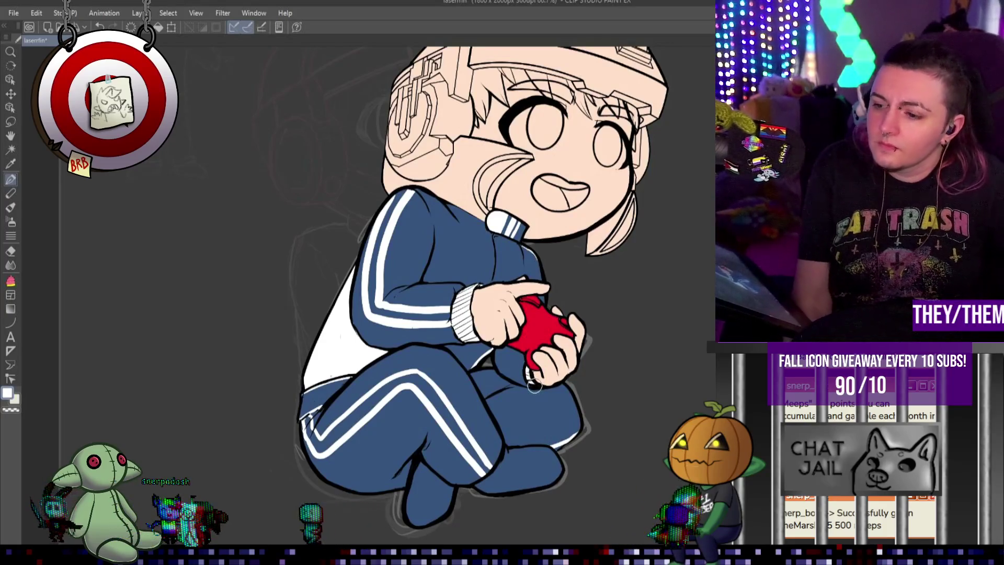
pyautogui.scroll(-4, 534, 386)
# Zoom out to review the whole page, zoom back to the feet, and swap to the dark colour.
pyautogui.scroll(1, 550, 316)
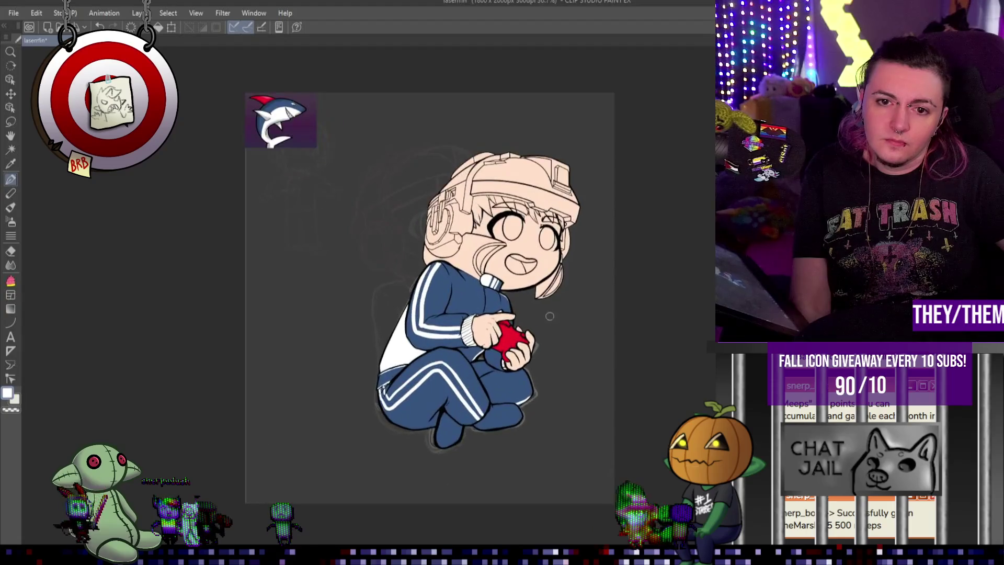
pyautogui.scroll(2, 536, 251)
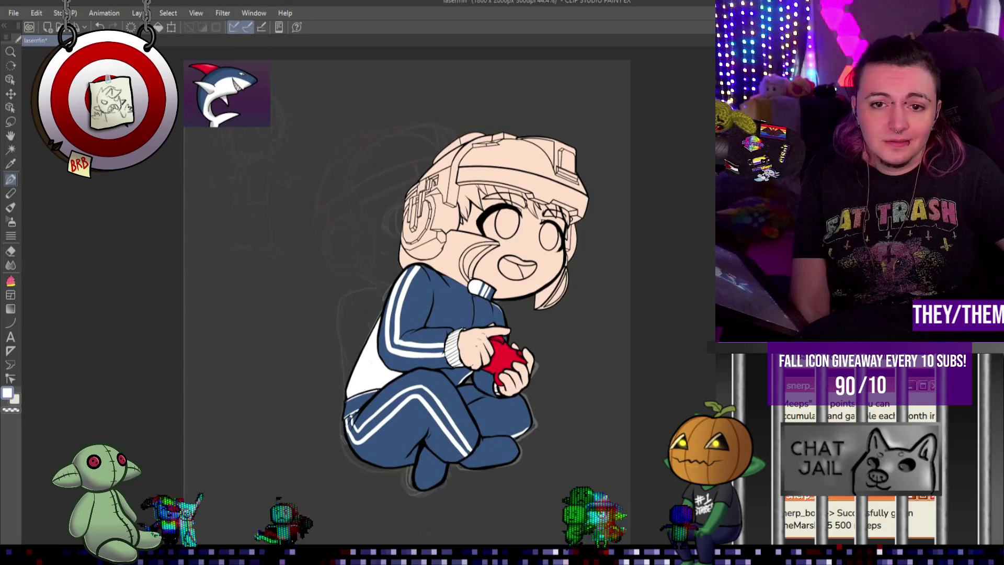
pyautogui.scroll(2, 450, 283)
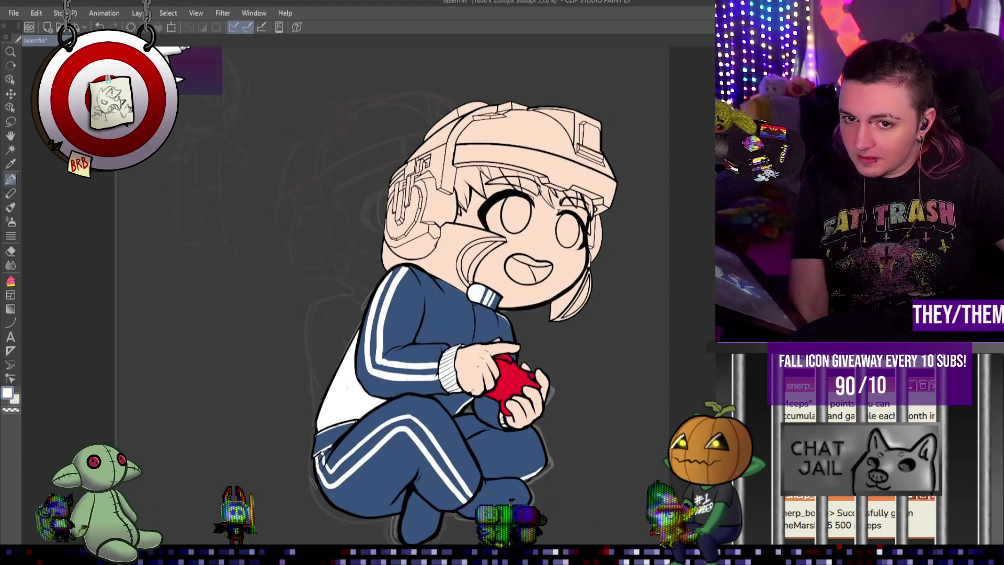
pyautogui.scroll(-1, 480, 414)
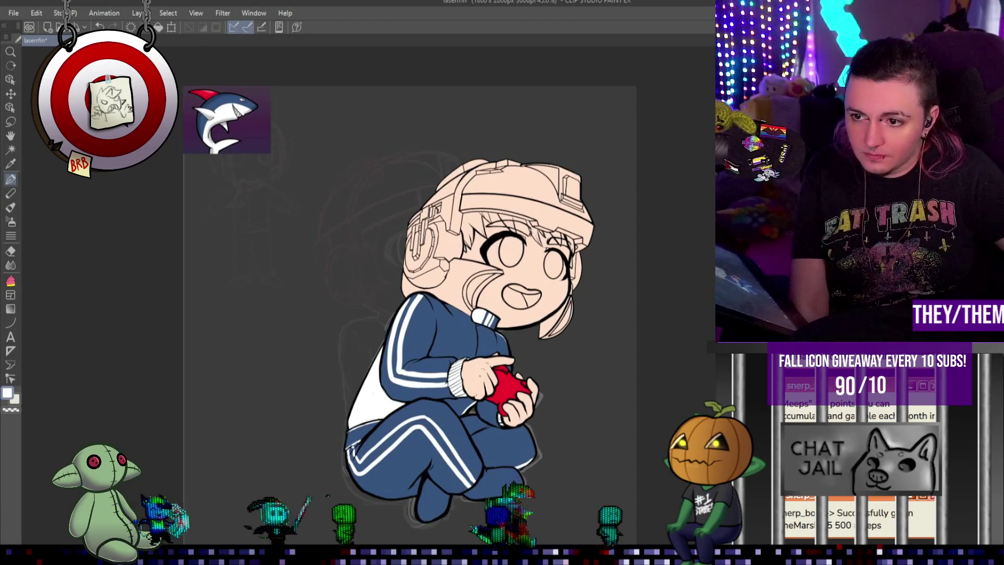
pyautogui.scroll(1, 417, 488)
pyautogui.scroll(1, 417, 488)
pyautogui.press('x')
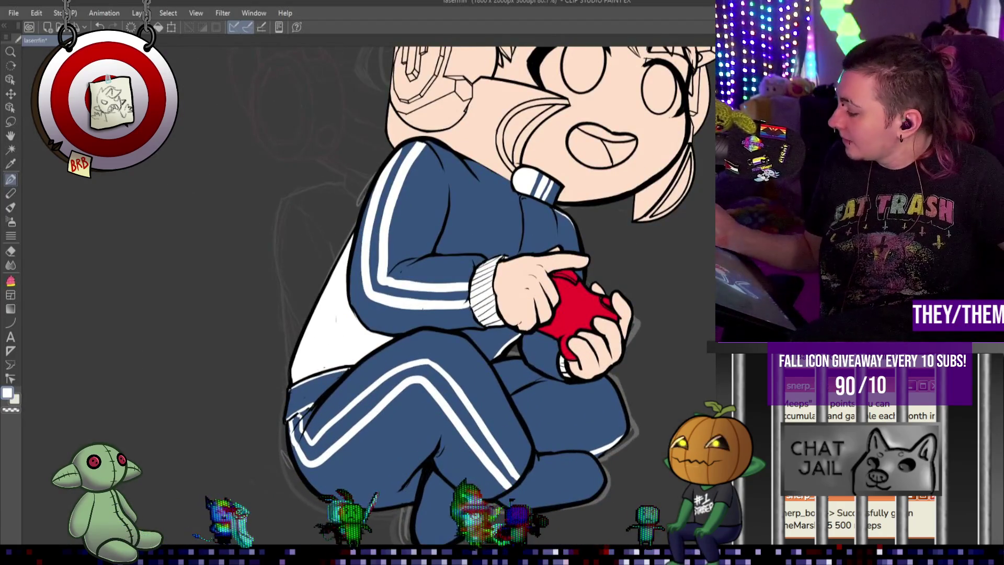
# Fill the chibi's shoes solid black with the dark colour.
pyautogui.moveTo(562, 467); pyautogui.dragTo(538, 493)
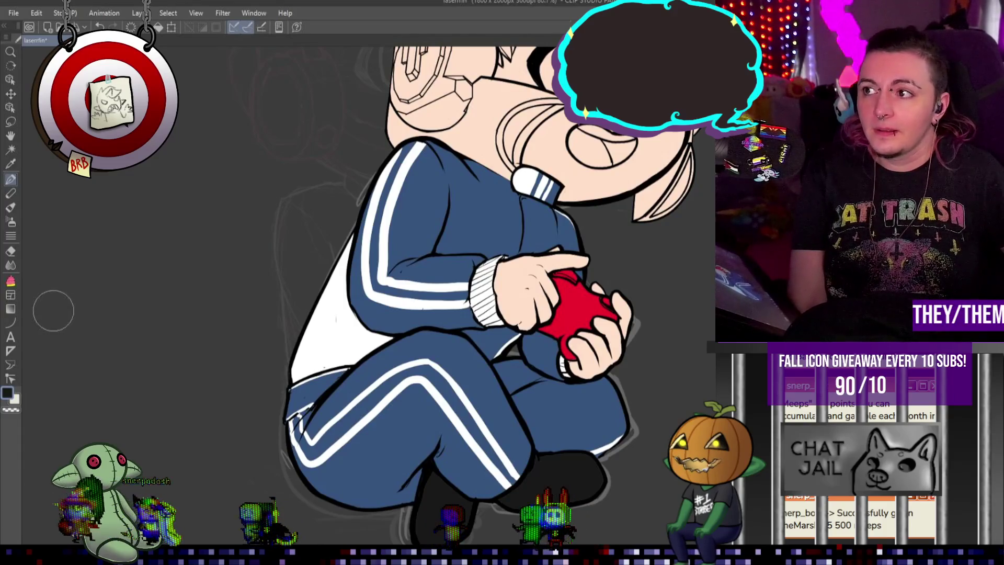
pyautogui.scroll(2, 336, 329)
pyautogui.scroll(2, 336, 316)
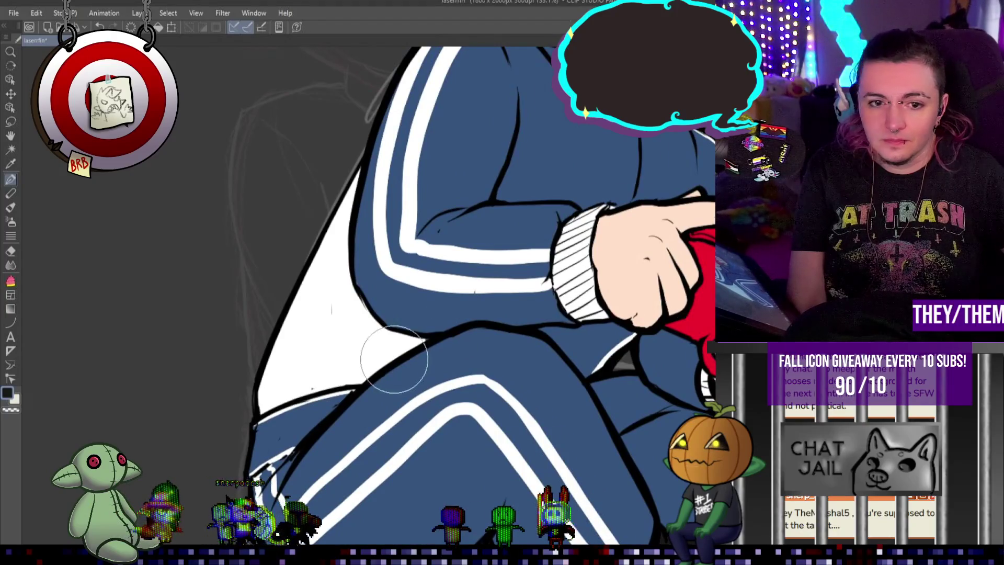
# Cover the stray mark in the jacket's white back area, then eyedrop the jacket's blue.
pyautogui.scroll(1, 387, 363)
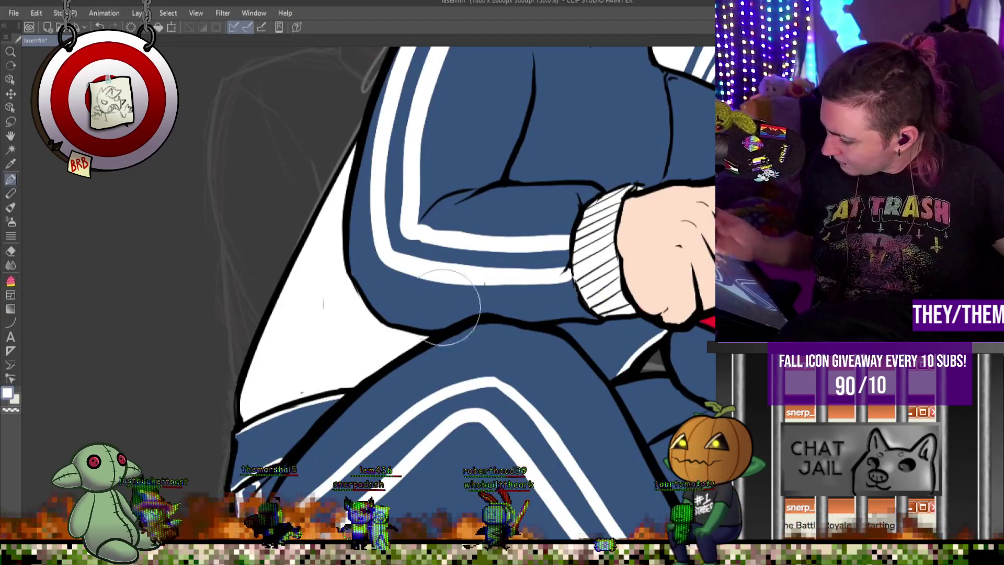
pyautogui.moveTo(327, 297); pyautogui.dragTo(306, 375)
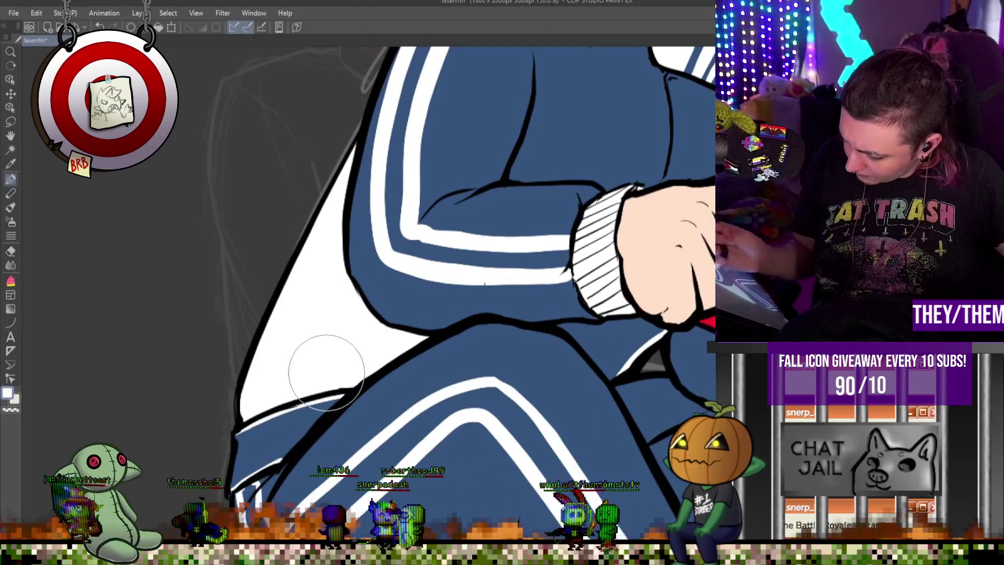
pyautogui.press('alt')
pyautogui.press('alt')
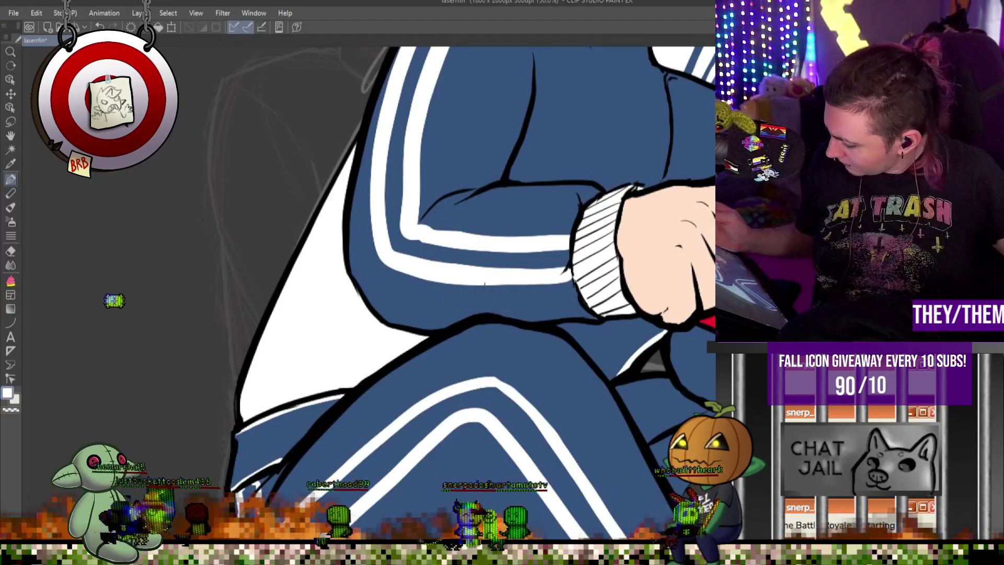
pyautogui.keyDown('alt'); pyautogui.click(482, 279); pyautogui.keyUp('alt')
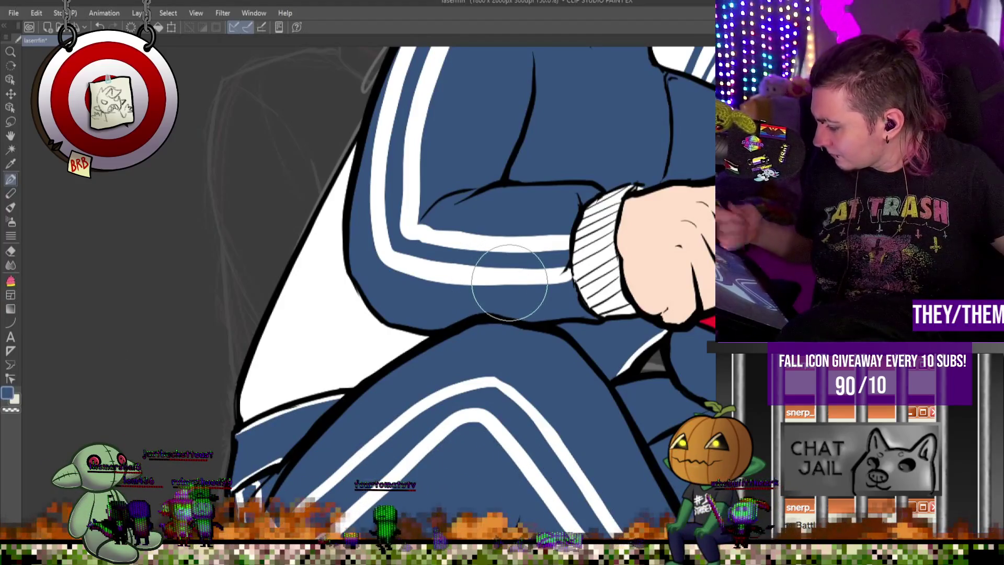
pyautogui.scroll(-1, 510, 283)
pyautogui.scroll(-3, 533, 224)
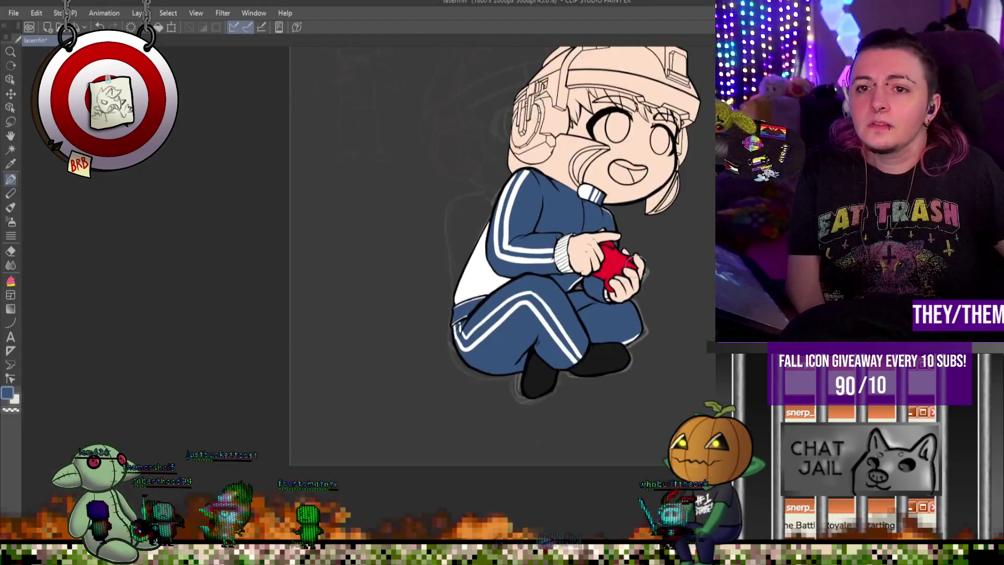
# Shrink the brush and refine the fold line work on the jacket's shoulder.
pyautogui.scroll(1, 533, 224)
pyautogui.scroll(1, 534, 223)
pyautogui.scroll(2, 628, 241)
pyautogui.scroll(1, 628, 241)
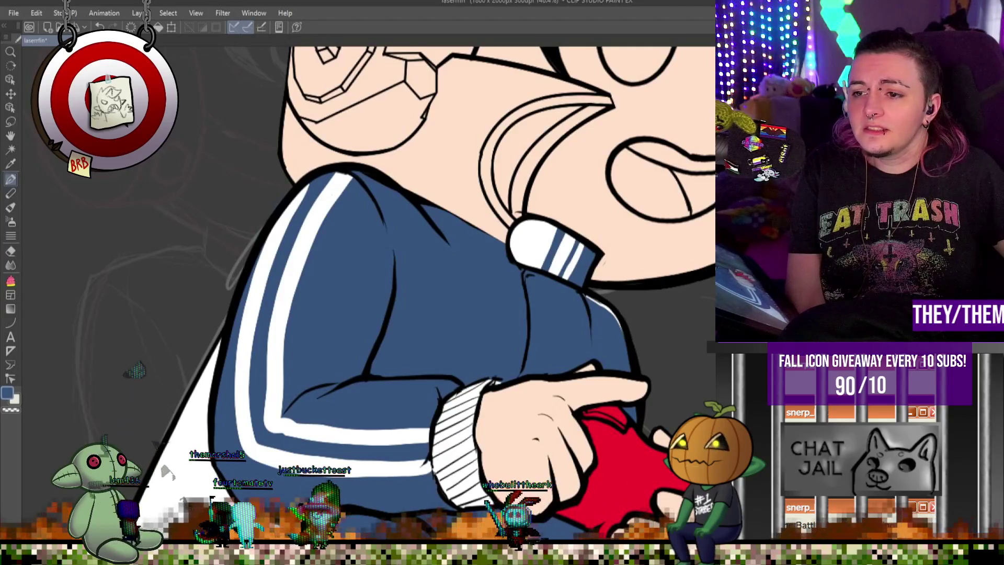
pyautogui.scroll(1, 410, 180)
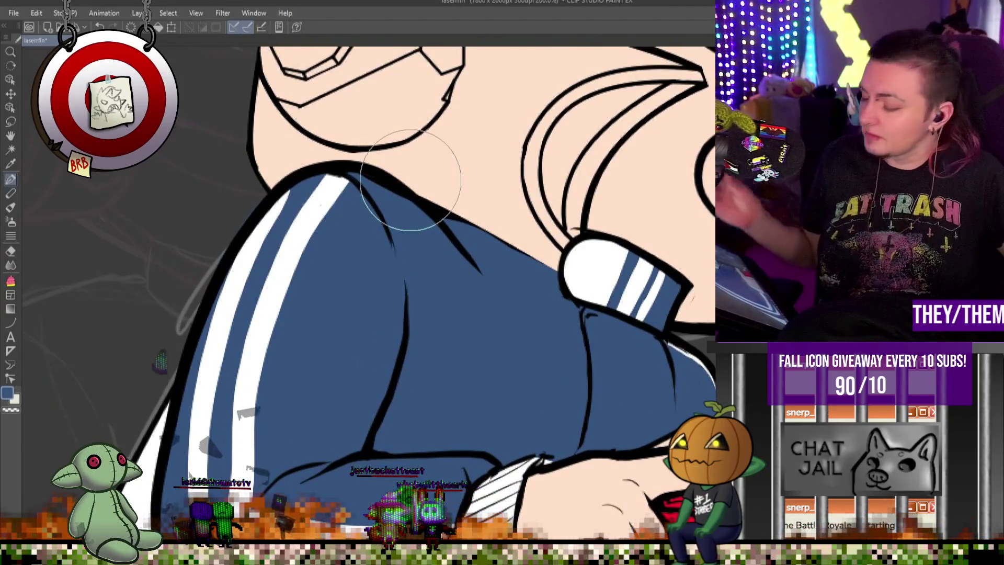
pyautogui.press('[')
pyautogui.press('[')
pyautogui.press('[')
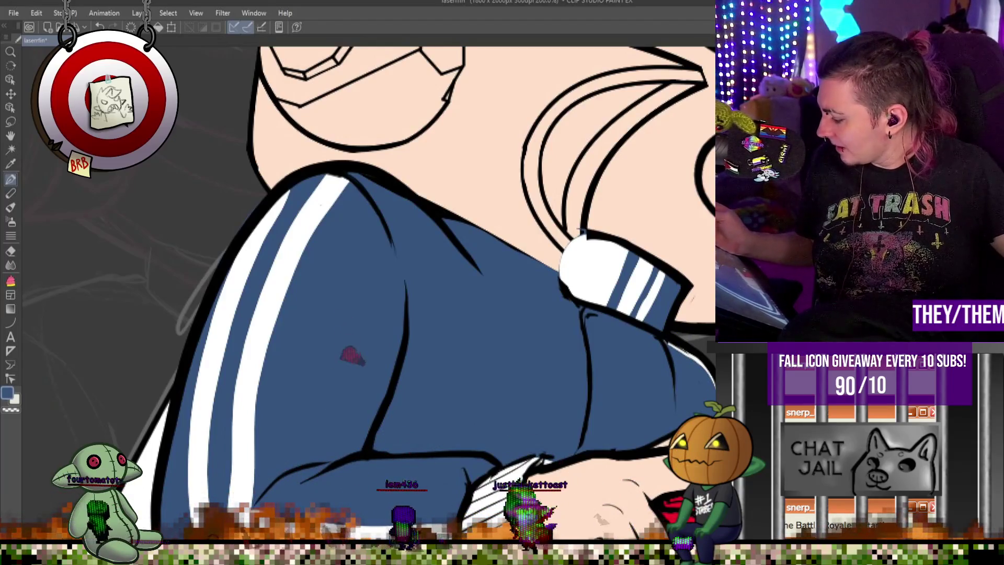
pyautogui.moveTo(366, 422); pyautogui.dragTo(578, 255)
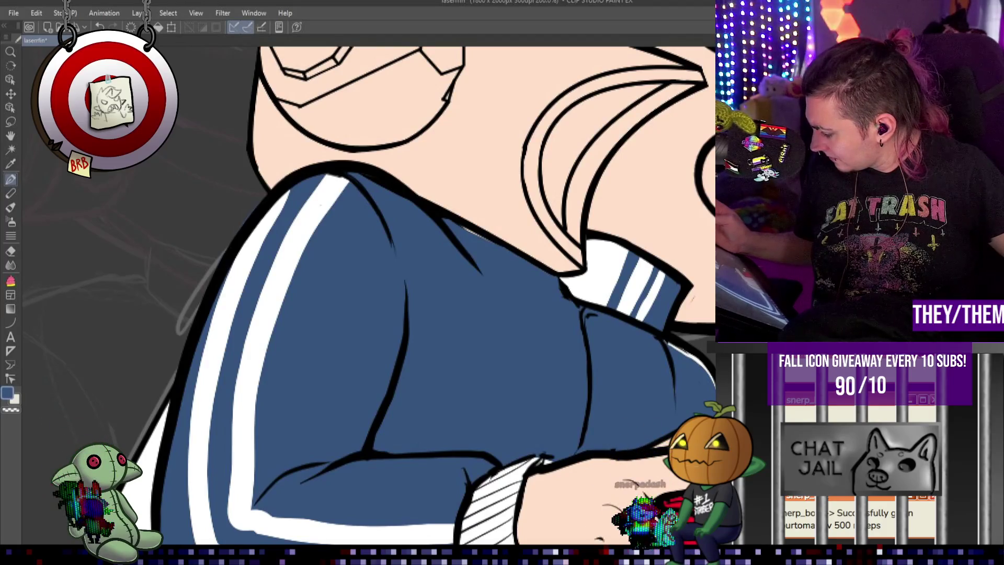
# Switch to black with a larger line brush and redraw the sleeve's fold line.
pyautogui.press('x')
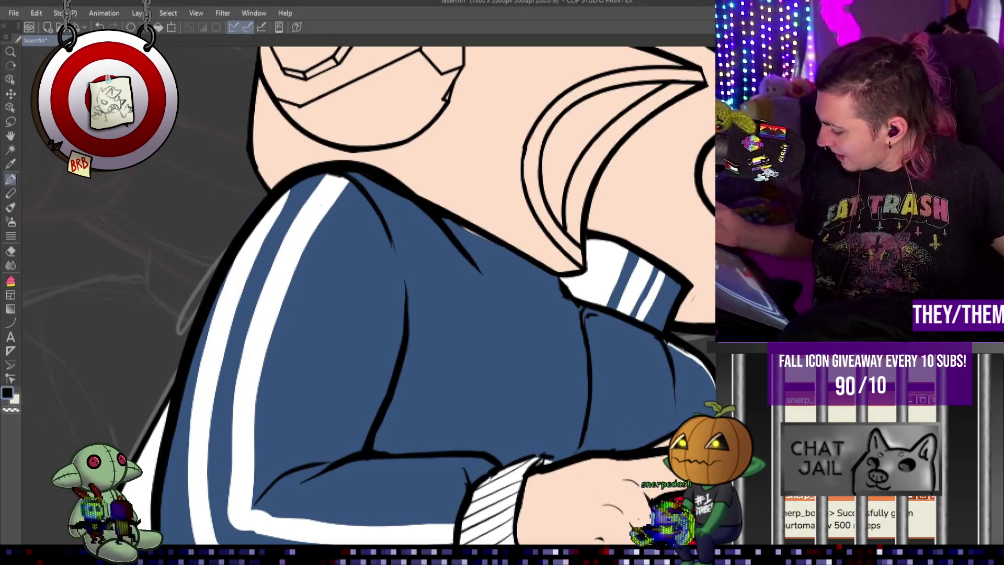
pyautogui.press('p')
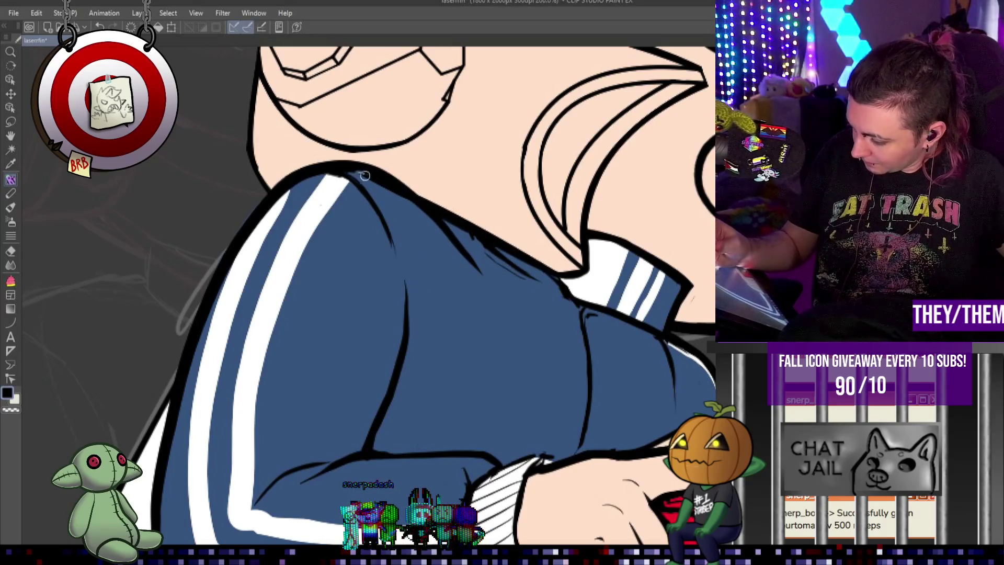
pyautogui.press(']')
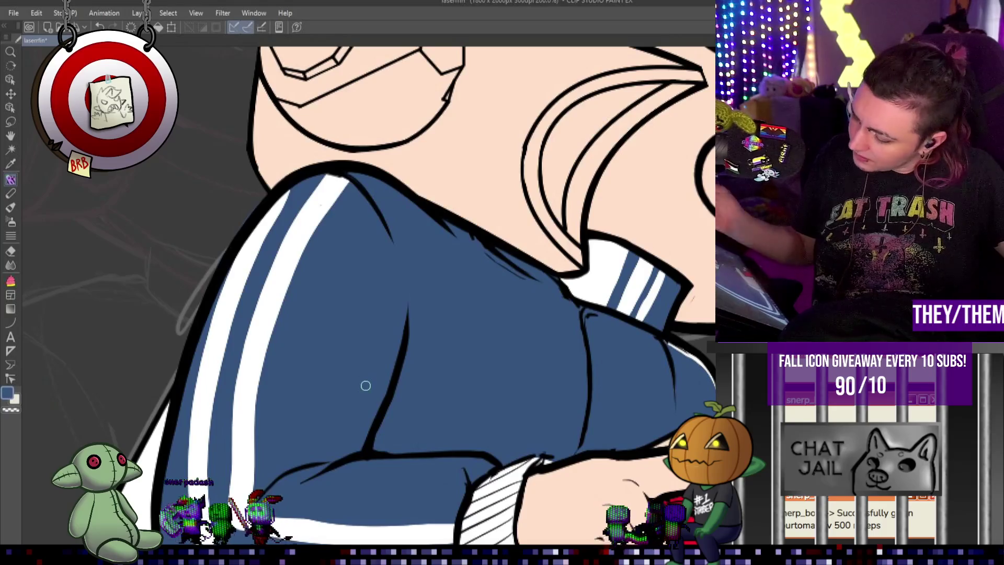
pyautogui.press(']')
pyautogui.press(']')
pyautogui.press(']')
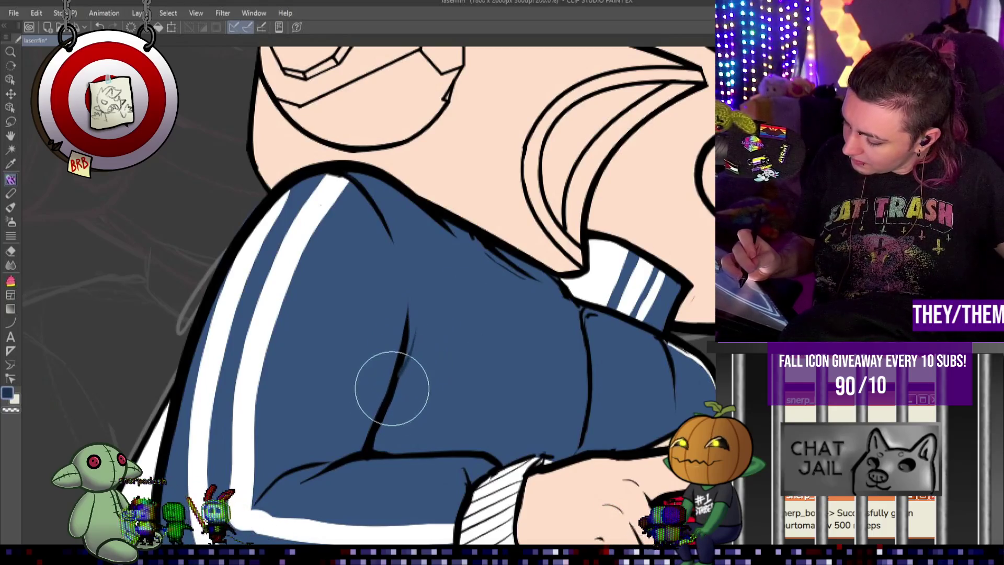
pyautogui.keyDown('alt'); pyautogui.click(408, 358); pyautogui.keyUp('alt')
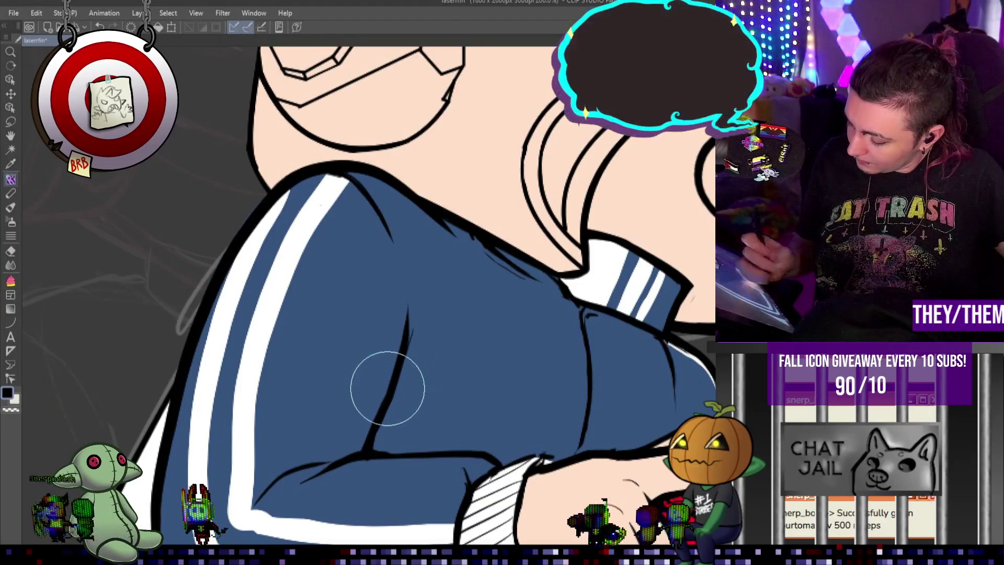
pyautogui.scroll(-2, 387, 389)
pyautogui.scroll(-3, 408, 253)
pyautogui.scroll(-3, 520, 274)
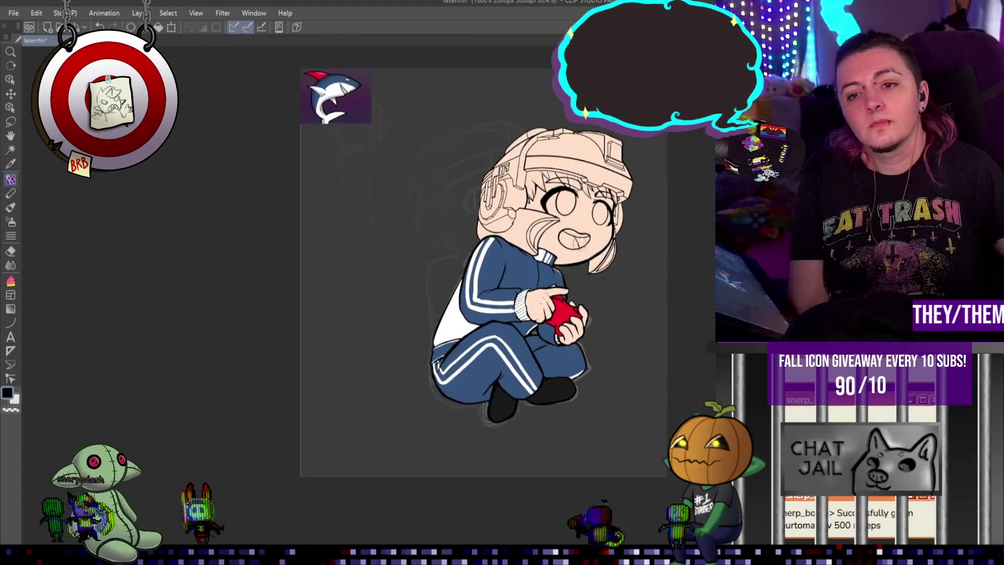
pyautogui.scroll(2, 579, 246)
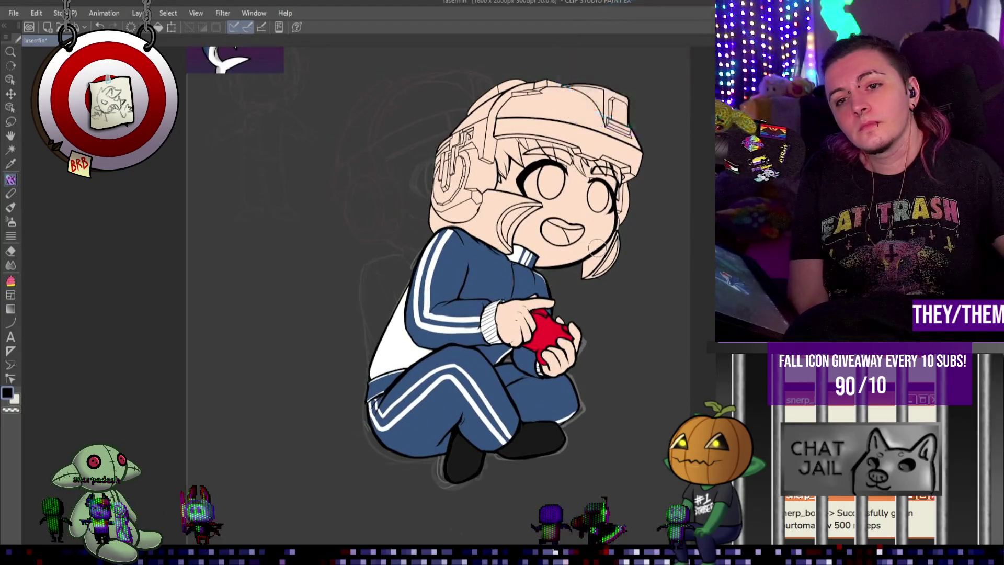
pyautogui.scroll(-2, 596, 248)
pyautogui.scroll(2, 575, 243)
pyautogui.scroll(1, 567, 239)
pyautogui.scroll(-1, 575, 236)
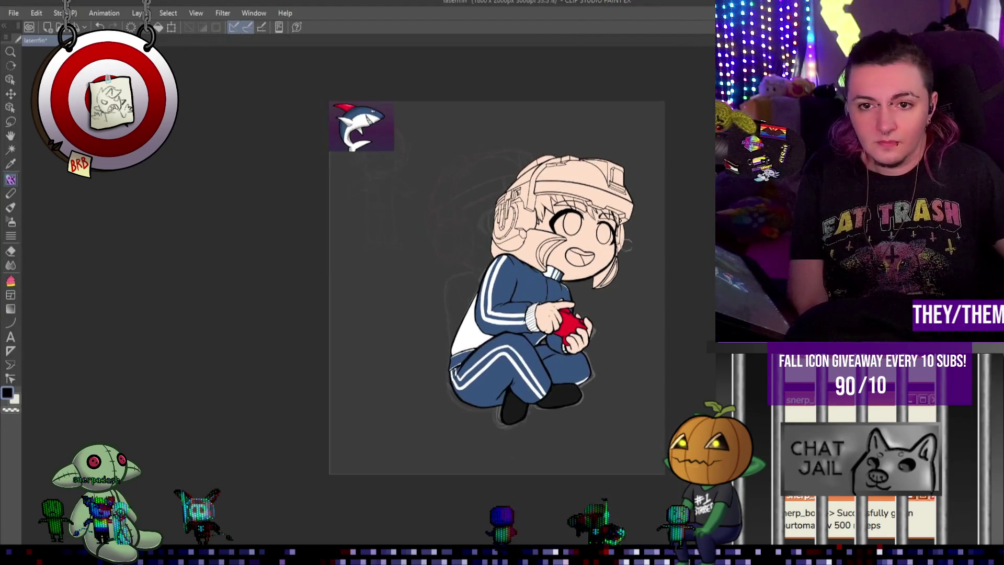
pyautogui.scroll(1, 596, 228)
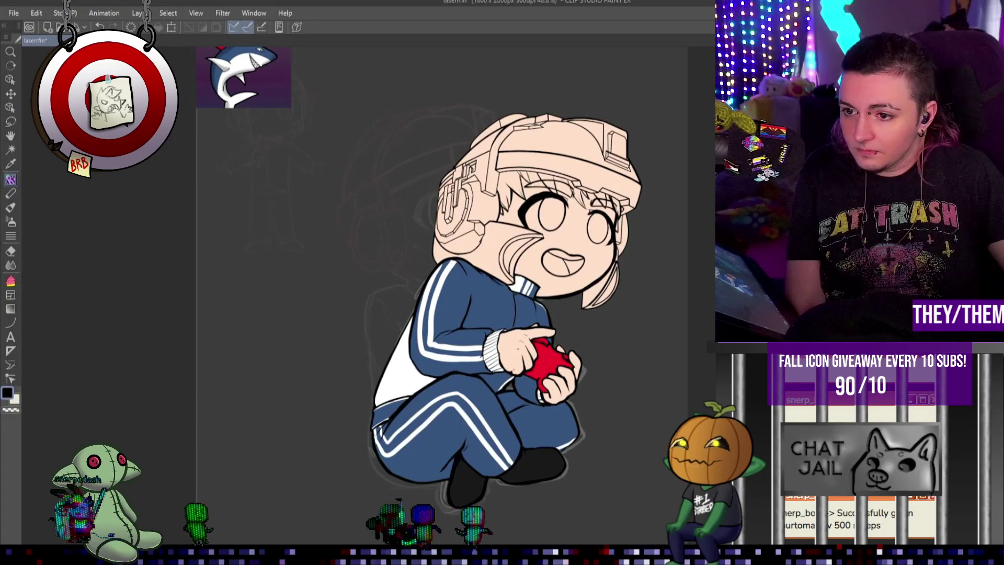
pyautogui.hotkey('ctrl', 'z')
pyautogui.hotkey('ctrl', 'y')
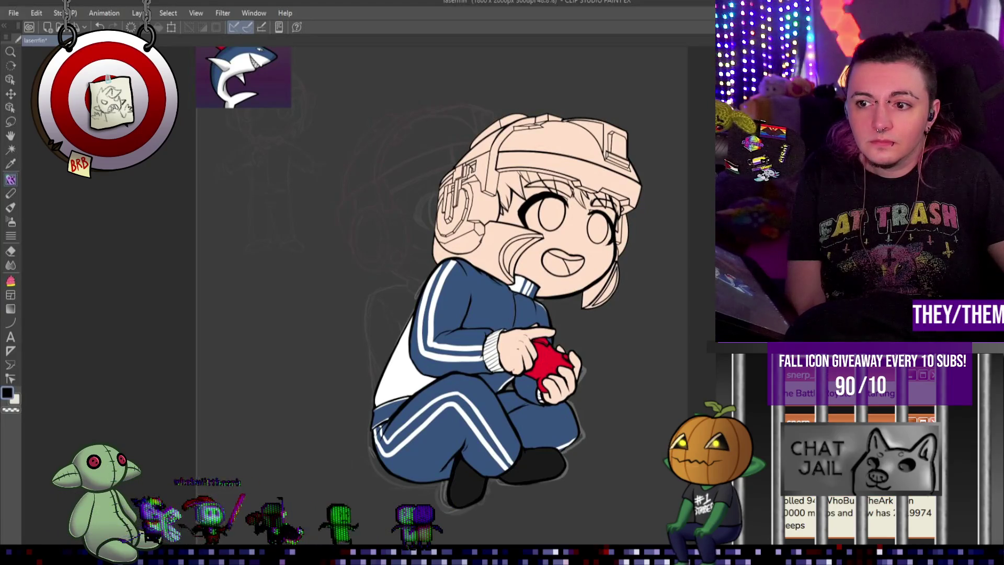
# Transform the helmeted head layer about a pixel lower and commit the move.
pyautogui.hotkey('ctrl', 't')
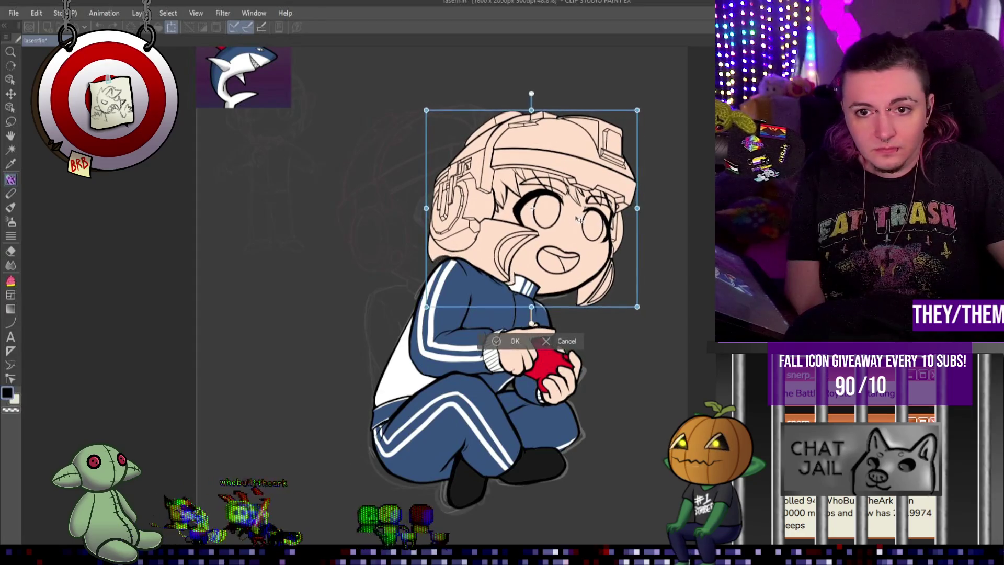
pyautogui.moveTo(580, 222); pyautogui.dragTo(579, 222)
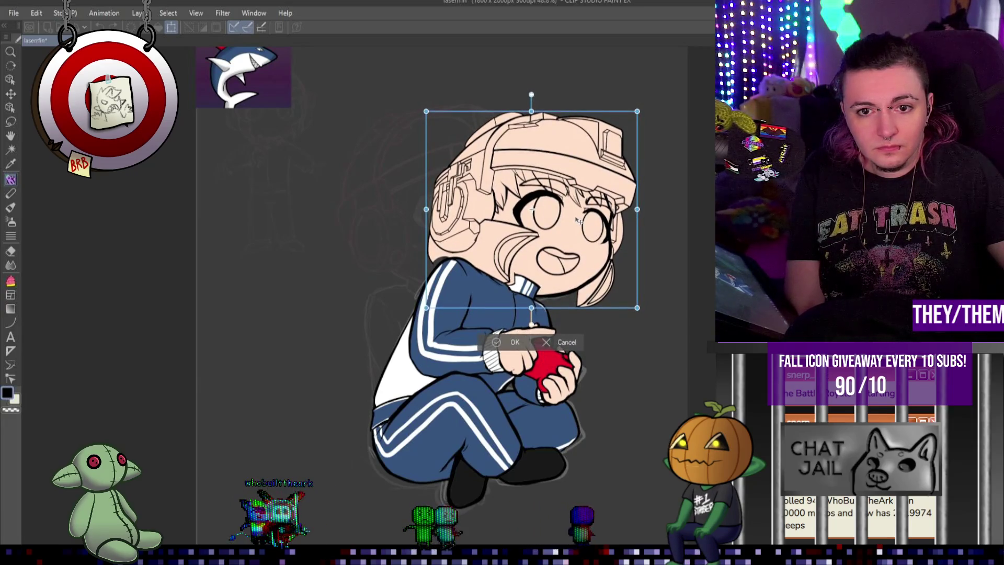
pyautogui.press('Return')
pyautogui.scroll(2, 535, 243)
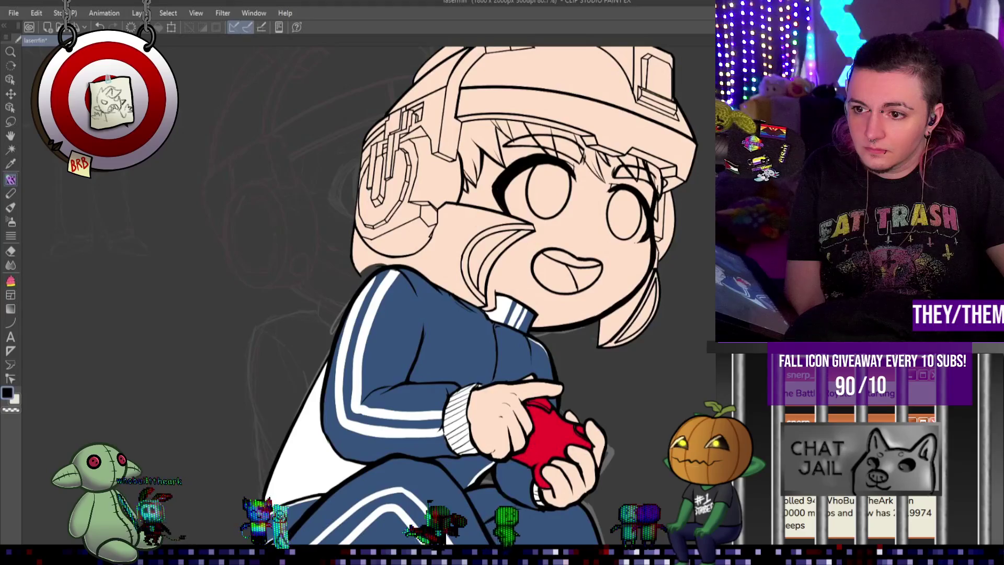
# Repaint the tracksuit collar under the chin in clean white, then return to black.
pyautogui.scroll(1, 554, 275)
pyautogui.scroll(-3, 554, 274)
pyautogui.scroll(3, 555, 275)
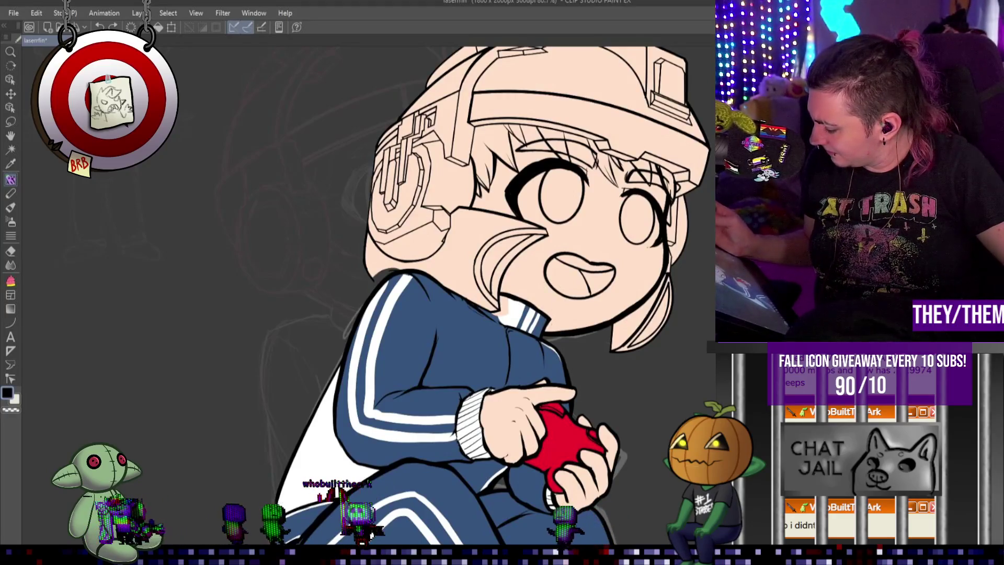
pyautogui.press('x')
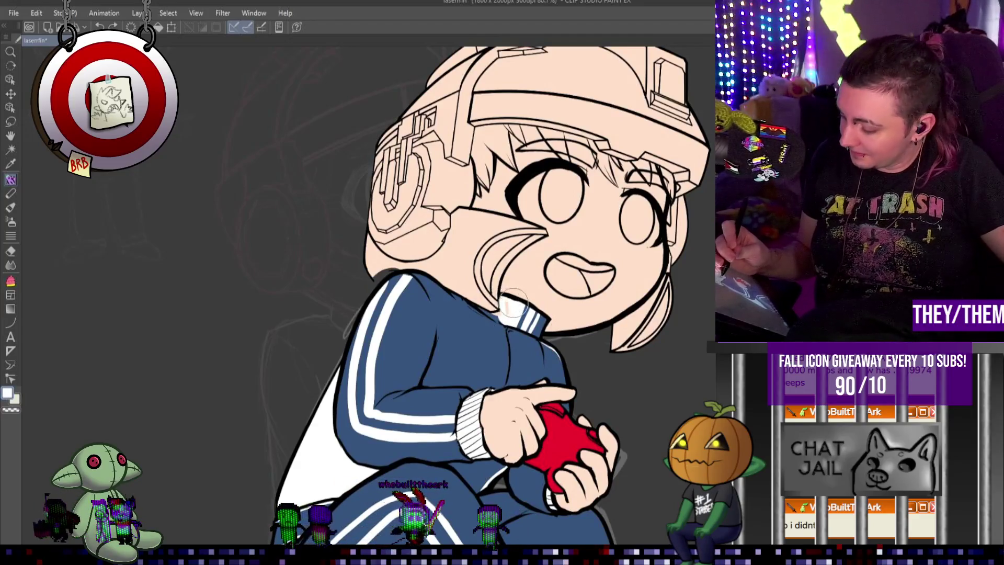
pyautogui.moveTo(500, 299); pyautogui.dragTo(514, 313)
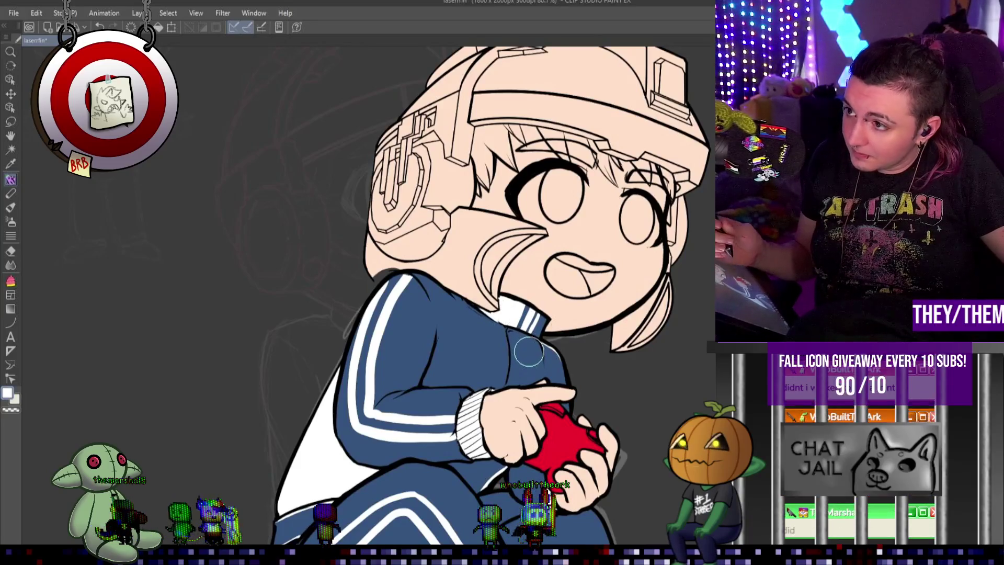
pyautogui.press('x')
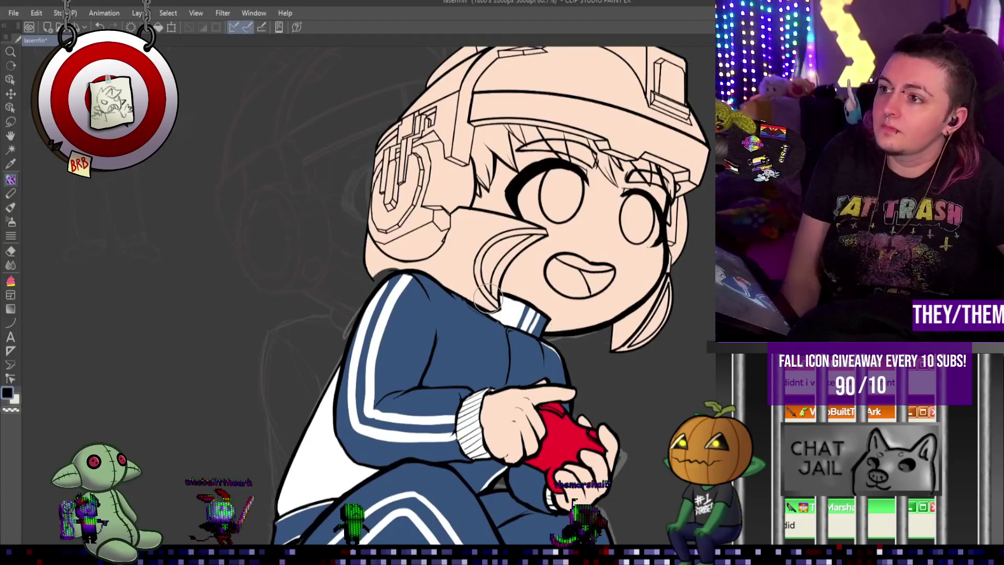
pyautogui.scroll(-3, 554, 236)
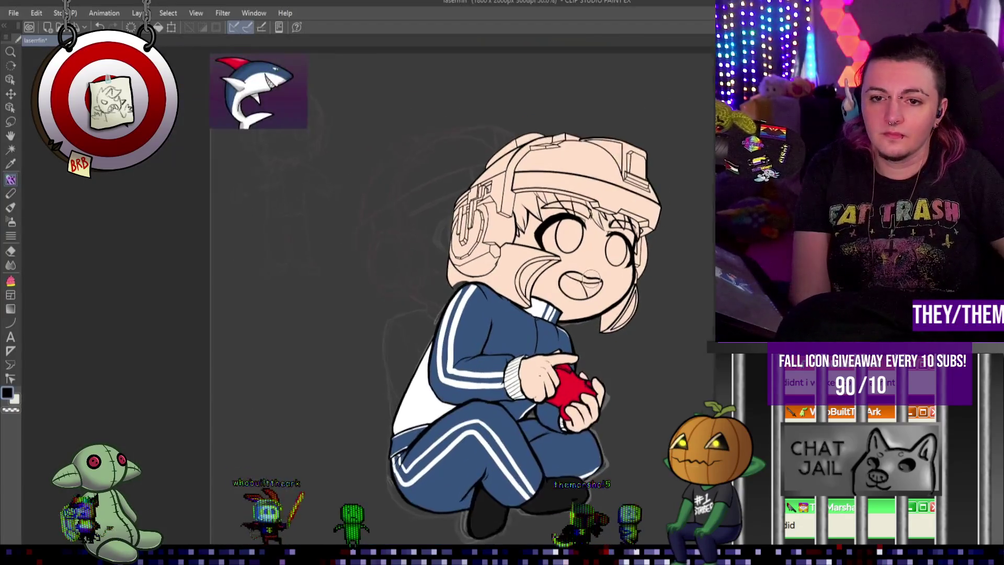
# Zoom in on the headphone and shoulder and select the Figure tool for straight lines and shapes.
pyautogui.scroll(2, 523, 256)
pyautogui.scroll(1, 377, 298)
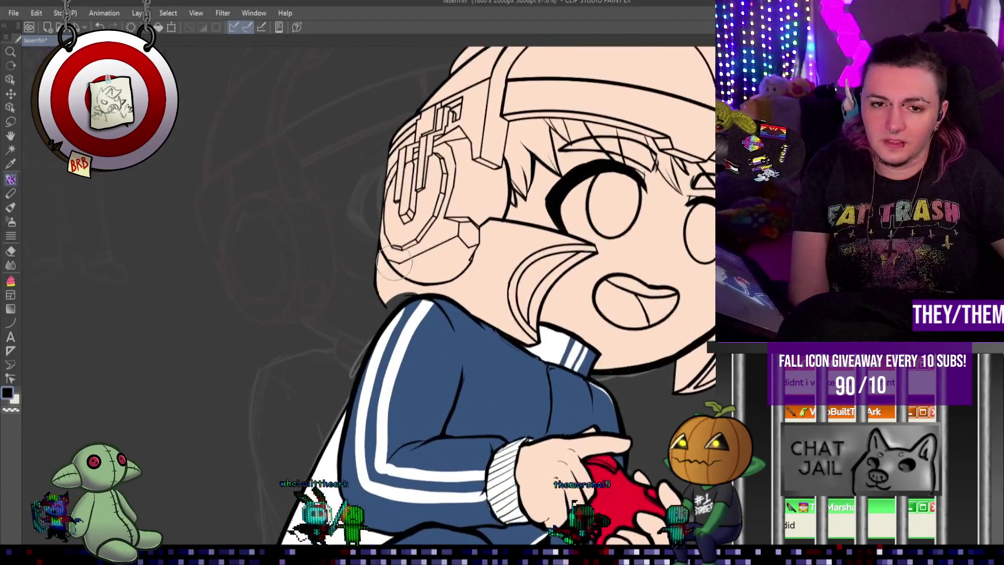
pyautogui.scroll(2, 374, 302)
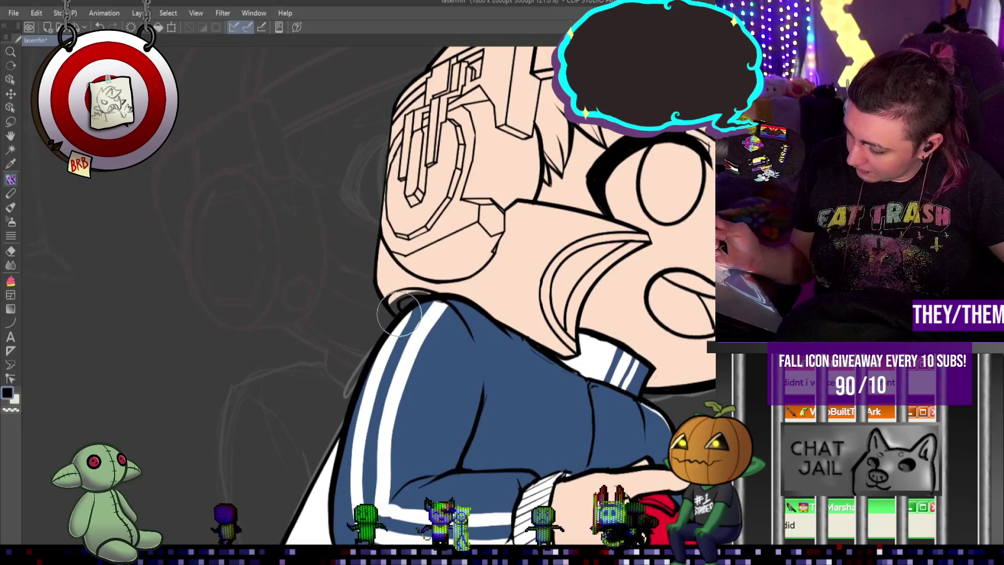
pyautogui.scroll(-1, 415, 203)
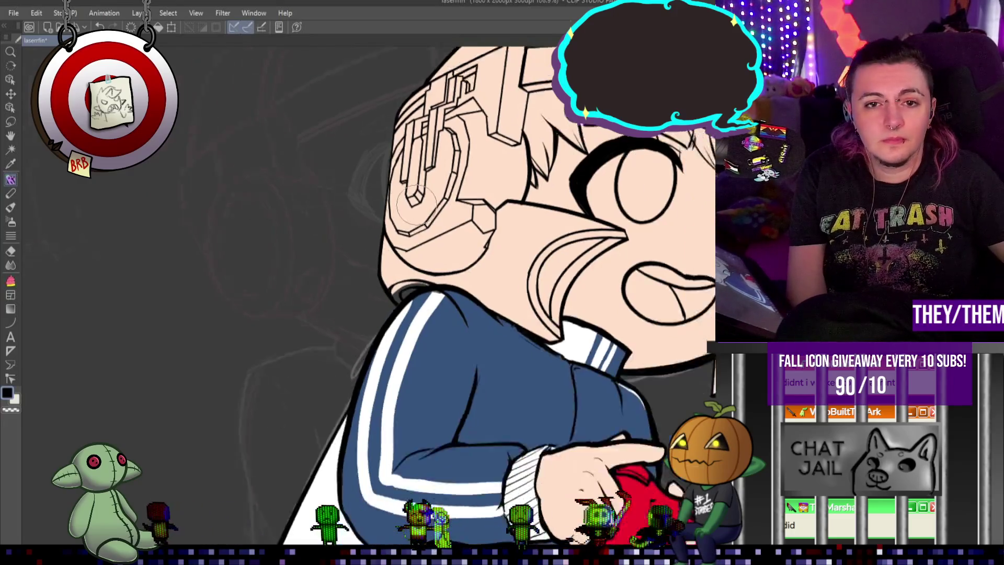
pyautogui.scroll(1, 415, 204)
pyautogui.scroll(1, 415, 193)
pyautogui.scroll(1, 415, 183)
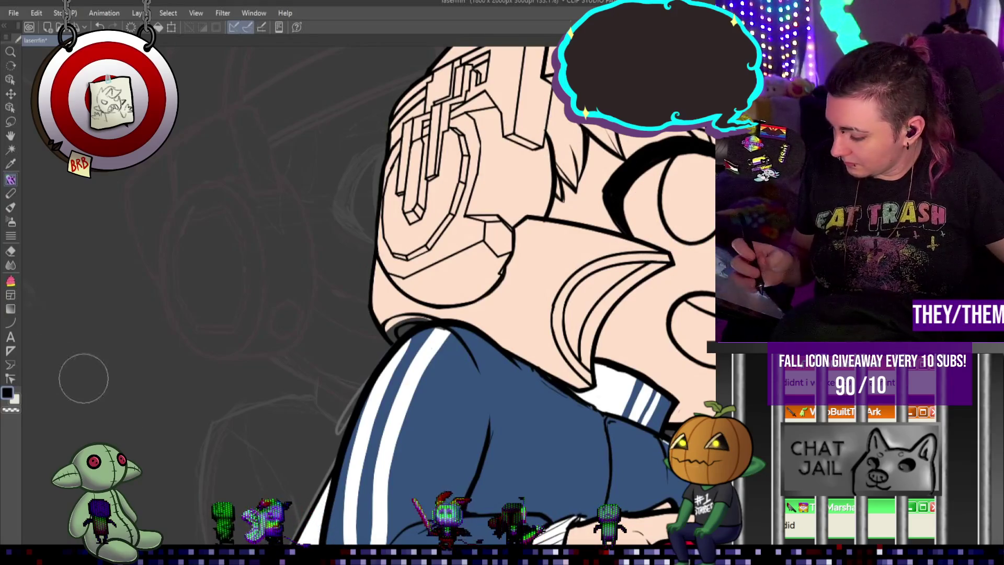
pyautogui.click(10, 323)
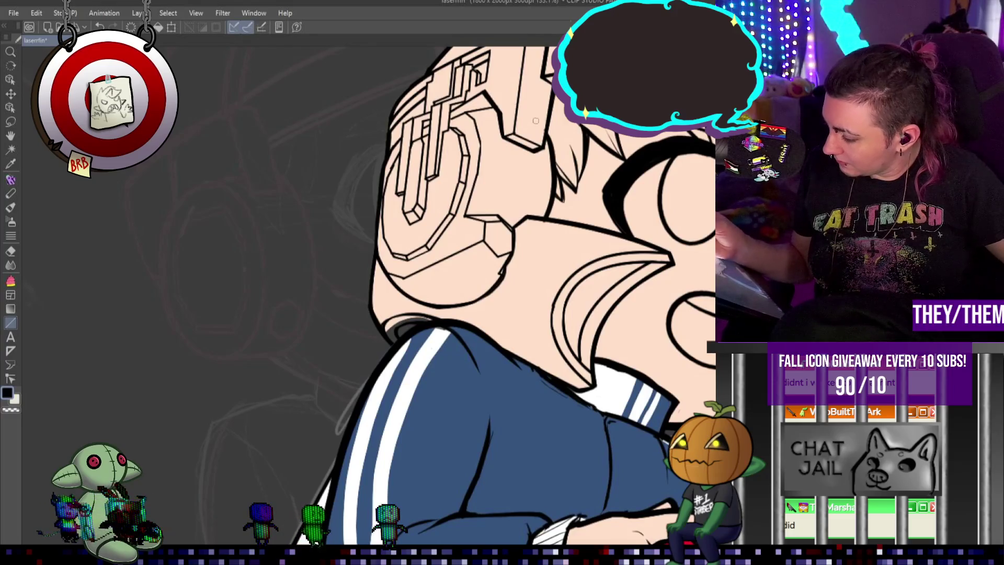
pyautogui.scroll(-5, 575, 183)
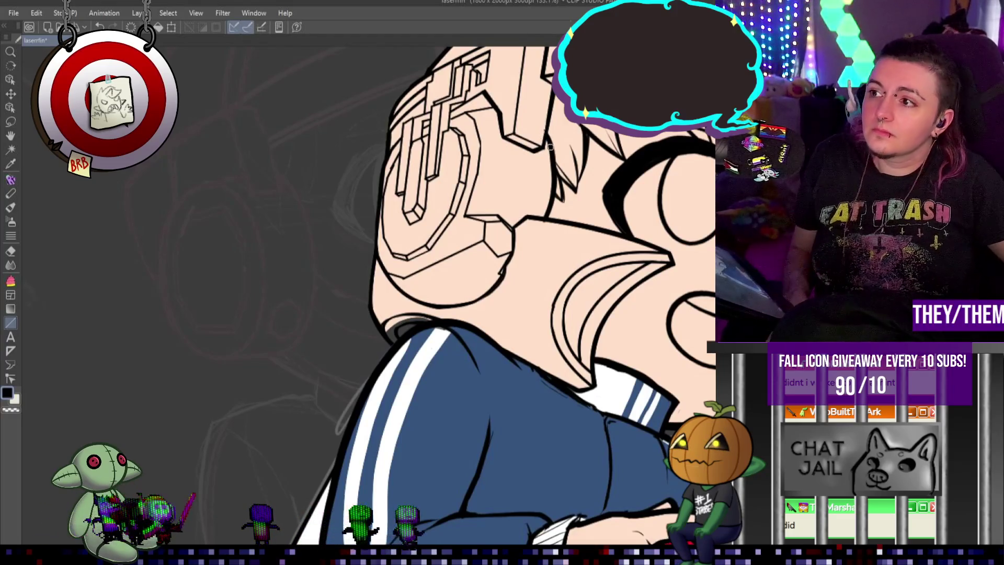
pyautogui.scroll(-3, 347, 63)
pyautogui.scroll(2, 280, 56)
pyautogui.scroll(-2, 523, 292)
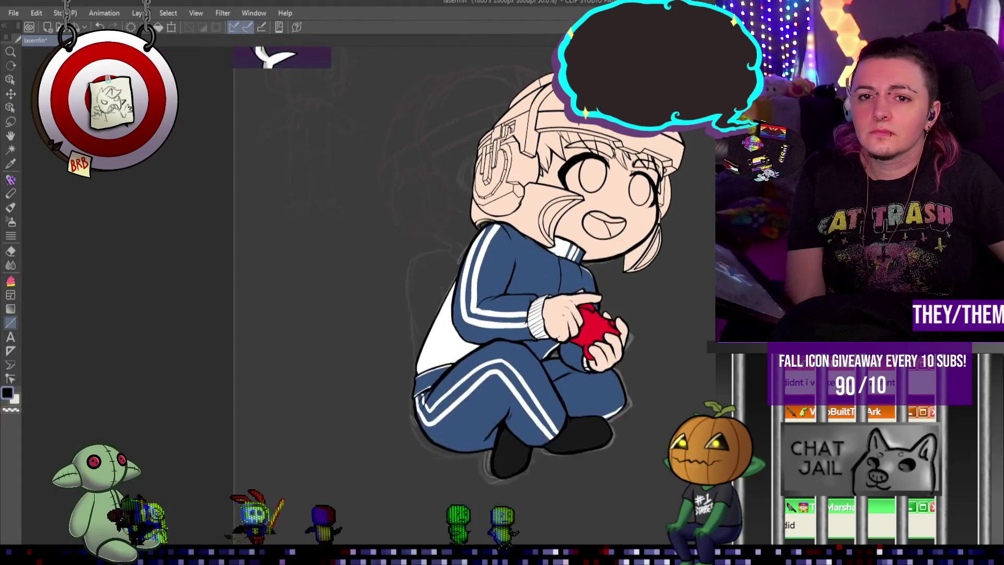
pyautogui.scroll(1, 523, 293)
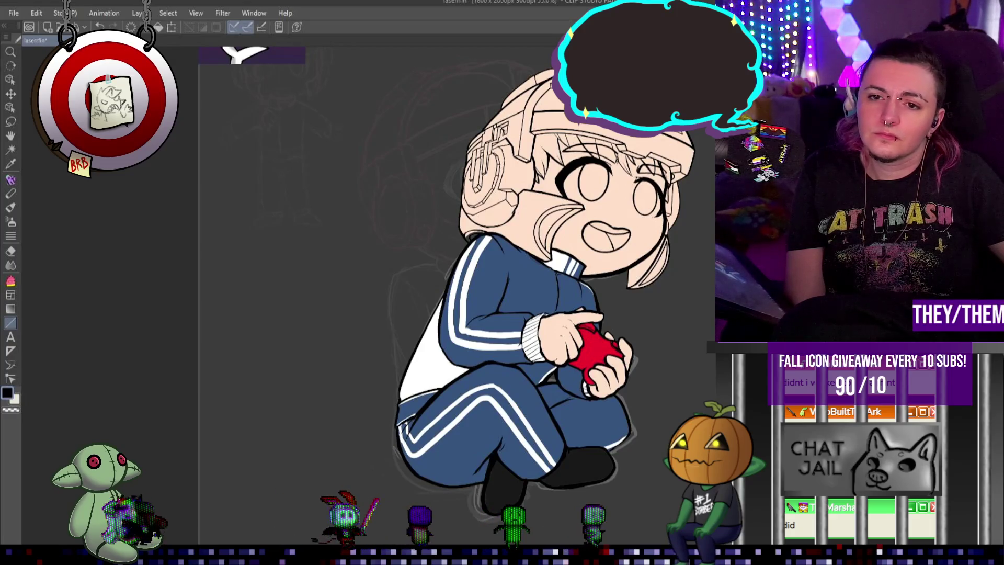
pyautogui.scroll(-2, 613, 181)
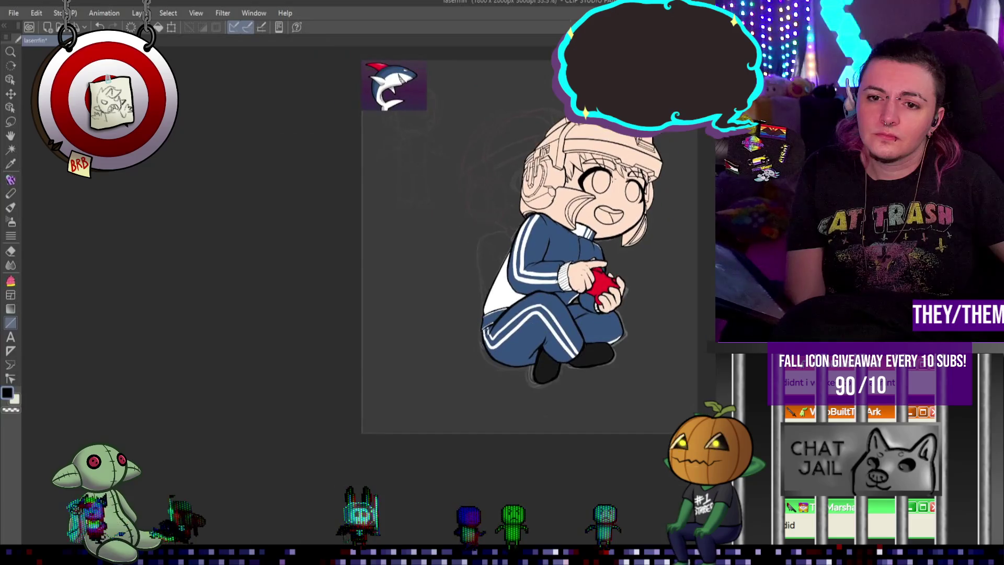
pyautogui.scroll(3, 607, 177)
pyautogui.scroll(1, 607, 178)
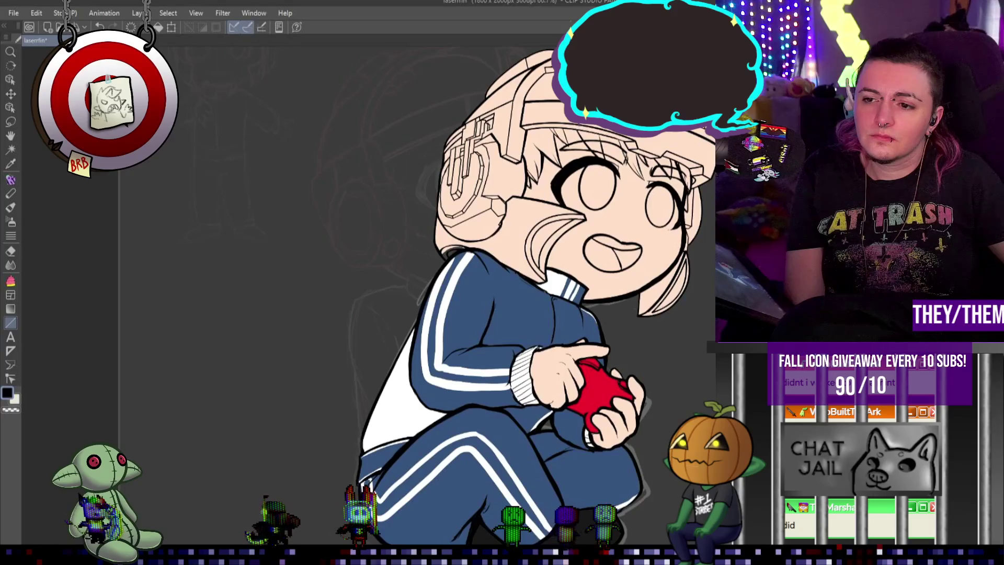
pyautogui.scroll(2, 463, 238)
pyautogui.scroll(2, 463, 238)
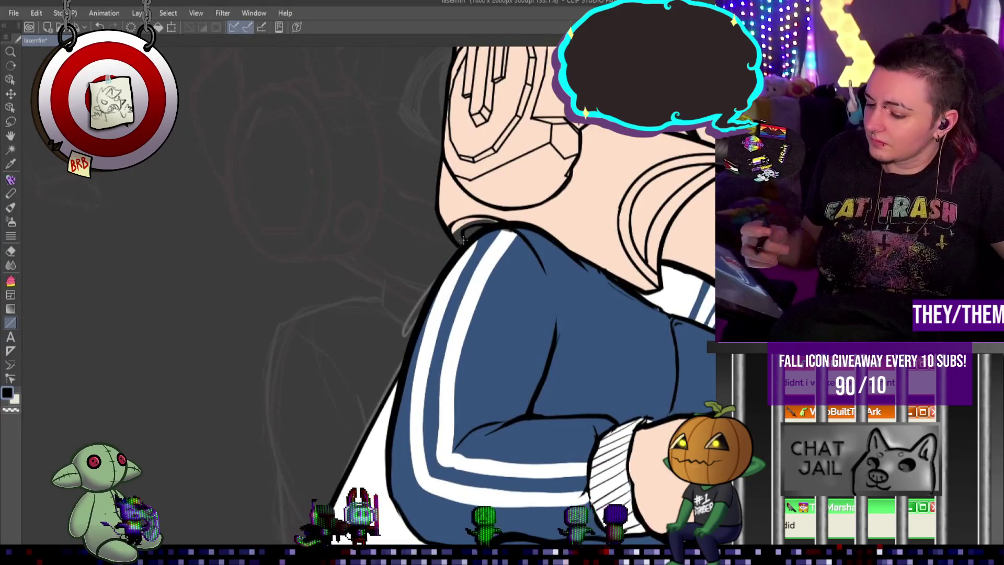
# With the Pen tool, paint tracksuit blue over the skin gap above the shoulder collar.
pyautogui.press('p')
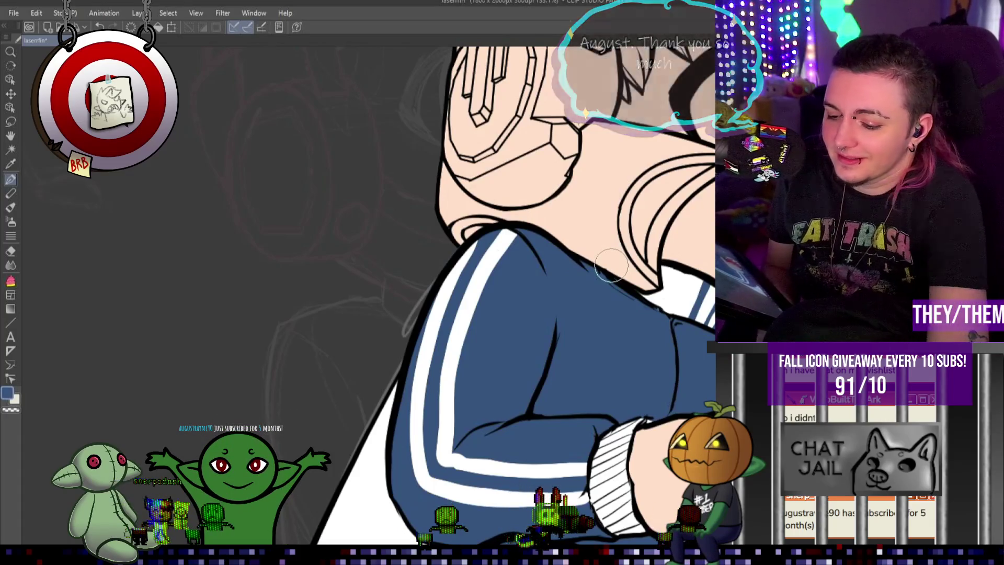
pyautogui.moveTo(611, 265); pyautogui.dragTo(617, 285)
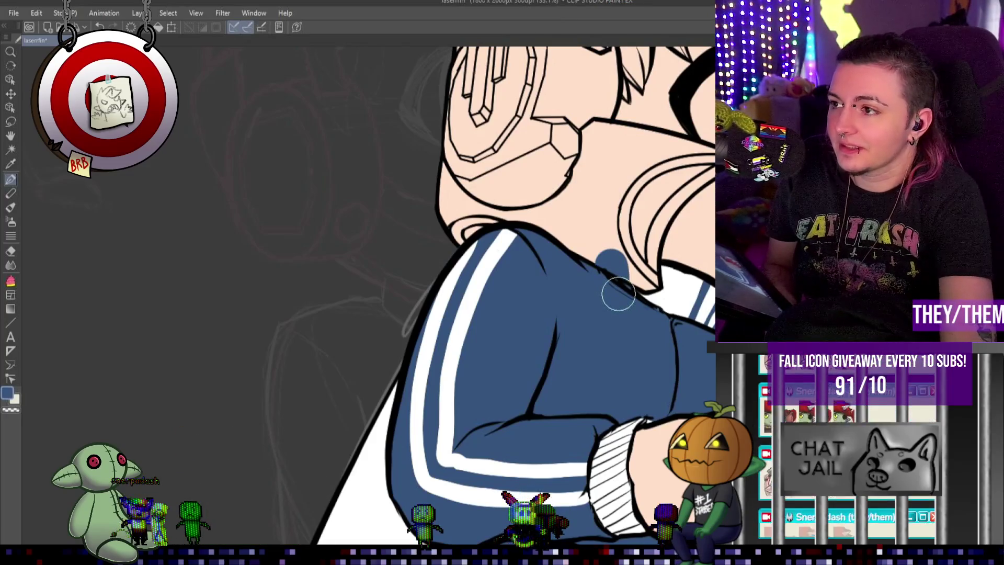
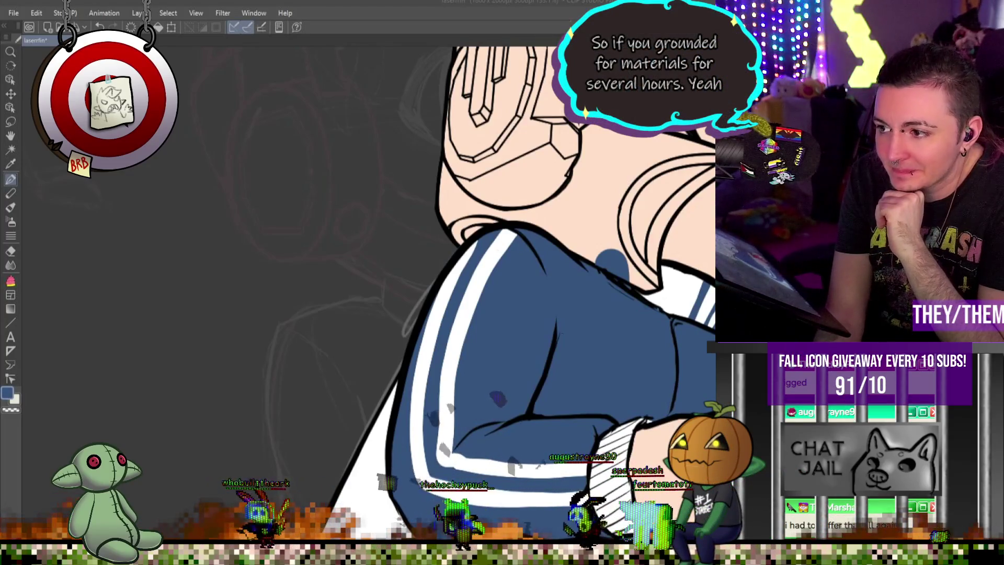
# Fill the tall jacket collar below the hair with navy blue.
pyautogui.scroll(-5, 369, 291)
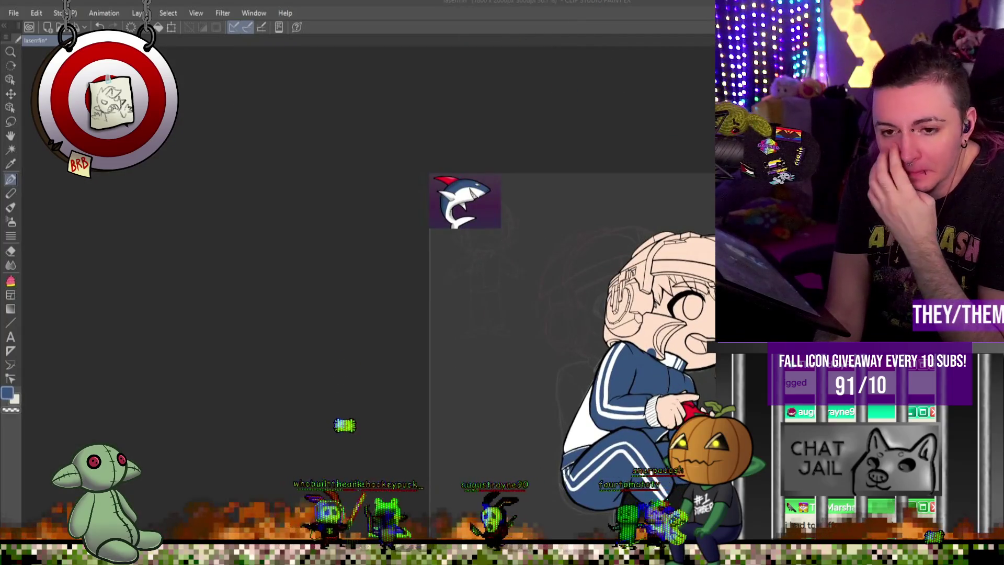
pyautogui.scroll(2, 709, 371)
pyautogui.scroll(2, 709, 371)
pyautogui.scroll(1, 709, 371)
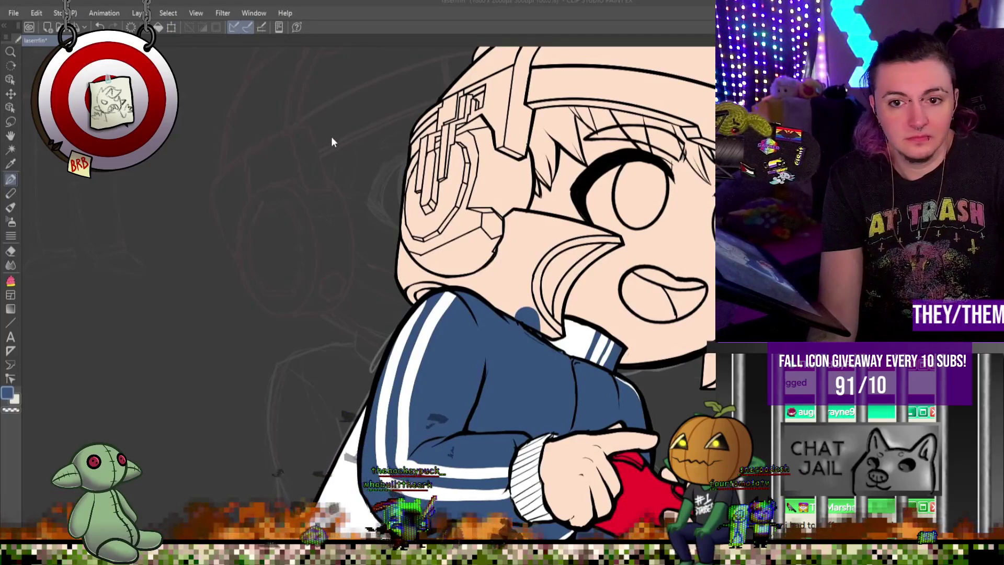
pyautogui.scroll(-2, 542, 288)
pyautogui.scroll(-2, 543, 288)
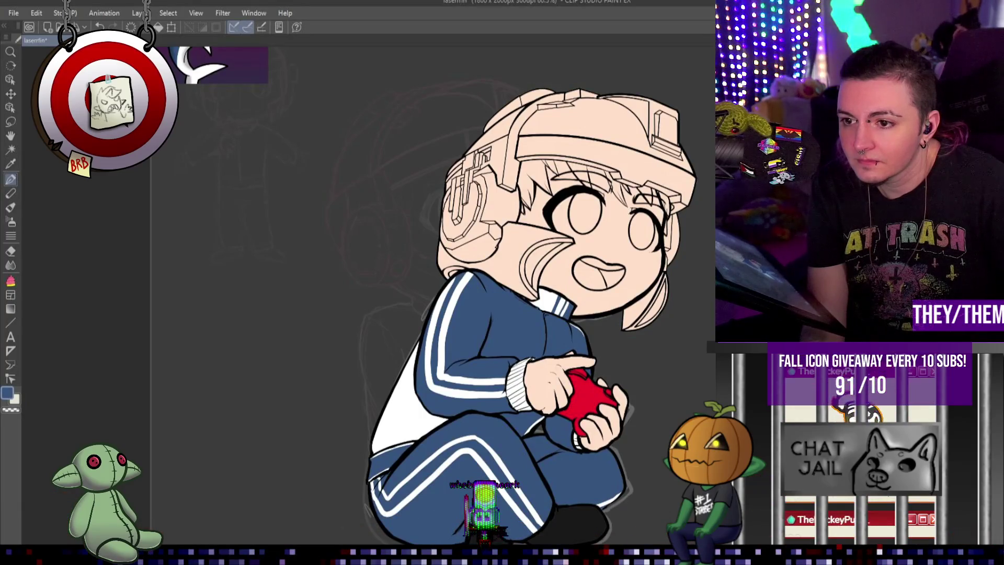
pyautogui.scroll(-2, 492, 293)
pyautogui.scroll(2, 394, 231)
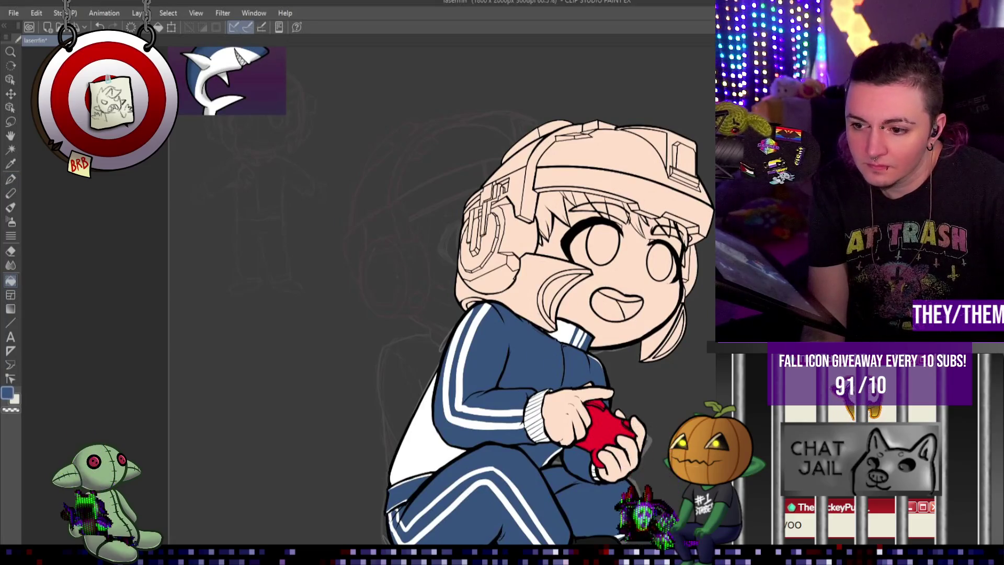
pyautogui.click(553, 284)
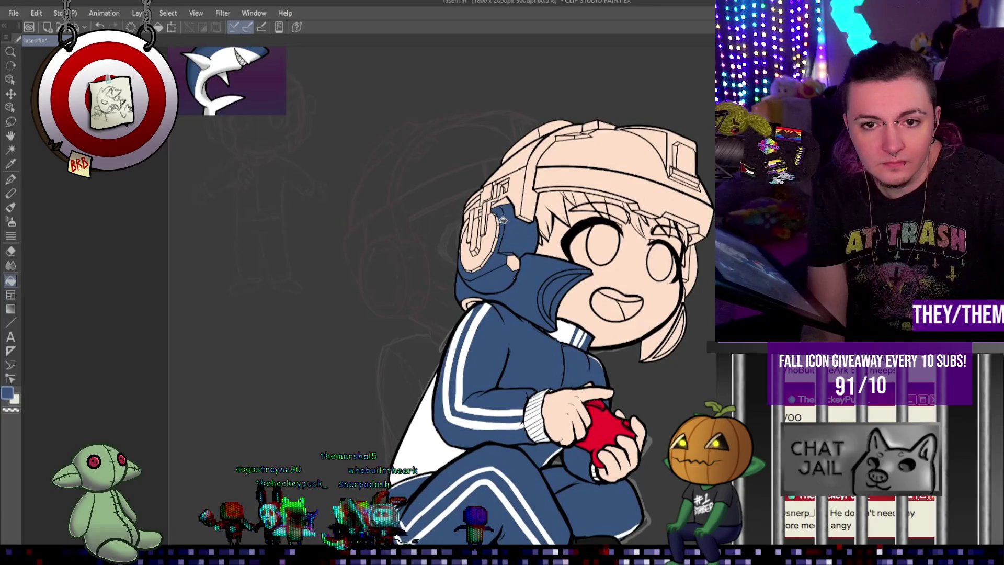
pyautogui.scroll(-5, 559, 213)
pyautogui.scroll(3, 628, 199)
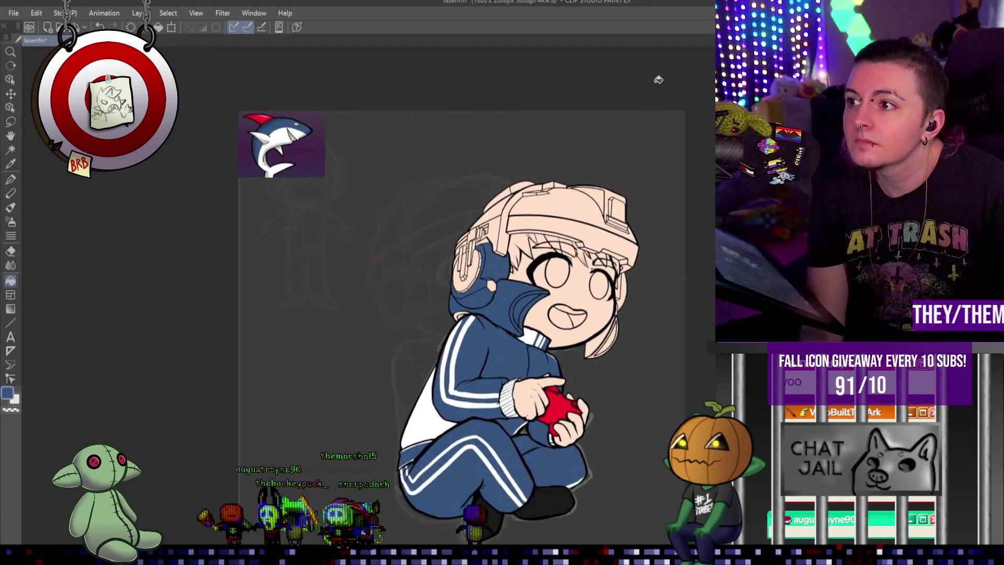
pyautogui.scroll(2, 653, 188)
pyautogui.scroll(1, 684, 176)
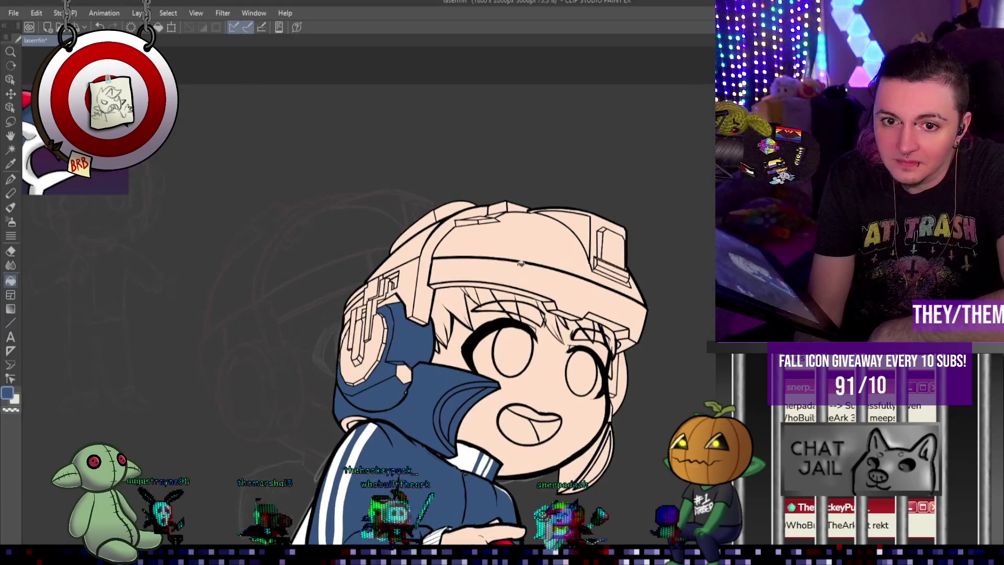
# Fill the helmet band and the peach upper and side helmet sections blue.
pyautogui.click(511, 269)
pyautogui.scroll(1, 538, 262)
pyautogui.scroll(1, 538, 261)
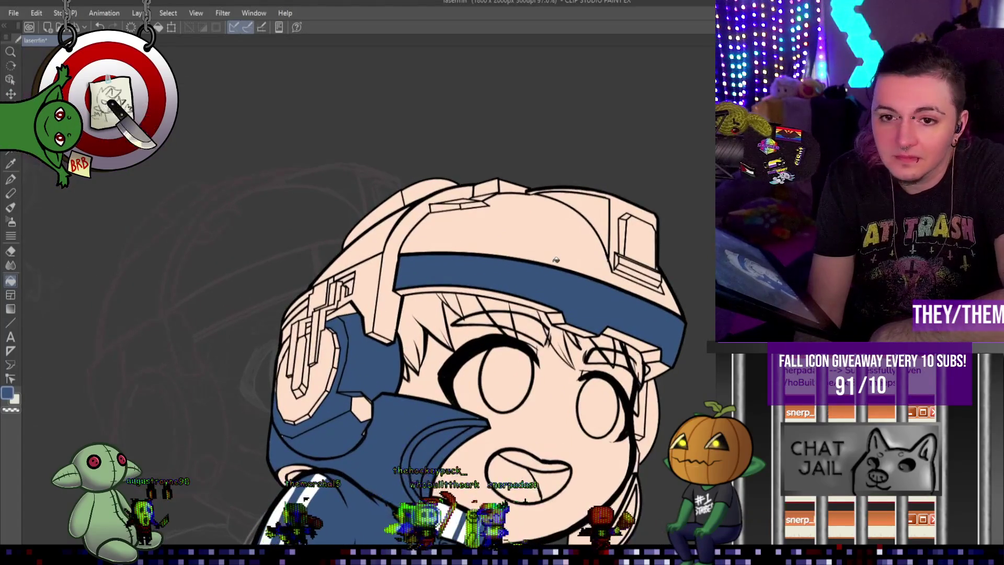
pyautogui.click(583, 235)
pyautogui.click(608, 213)
pyautogui.click(632, 269)
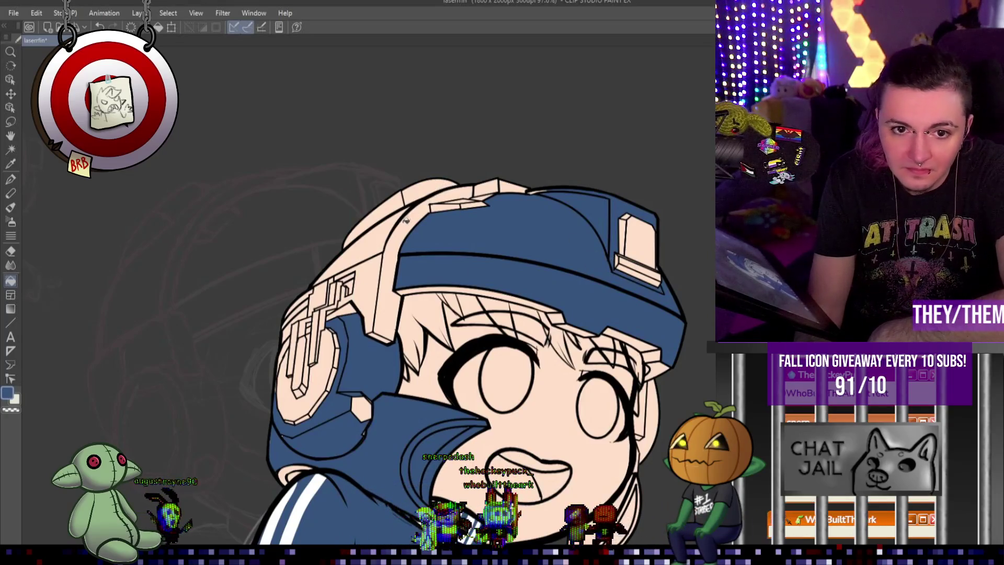
pyautogui.click(400, 235)
pyautogui.click(366, 241)
pyautogui.click(367, 280)
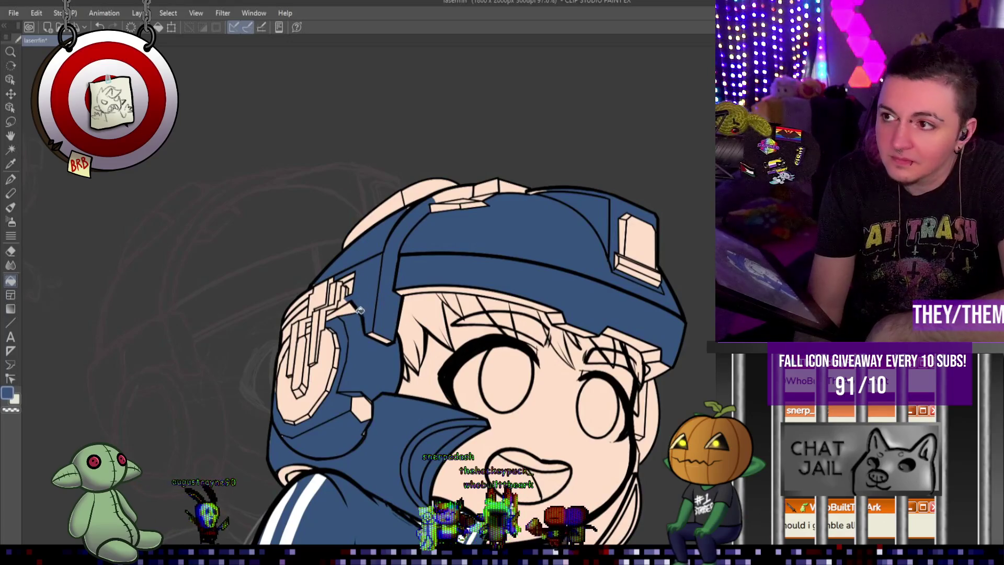
# Fill the narrow peach strips and small gaps in the headphone detail blue.
pyautogui.scroll(1, 367, 280)
pyautogui.scroll(1, 377, 295)
pyautogui.scroll(1, 395, 322)
pyautogui.scroll(-2, 395, 322)
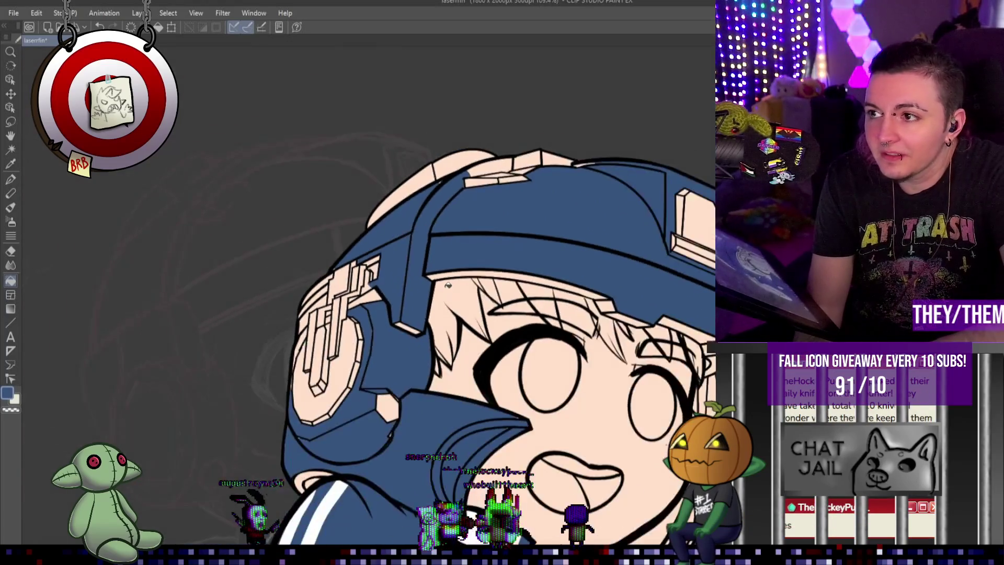
pyautogui.scroll(1, 554, 320)
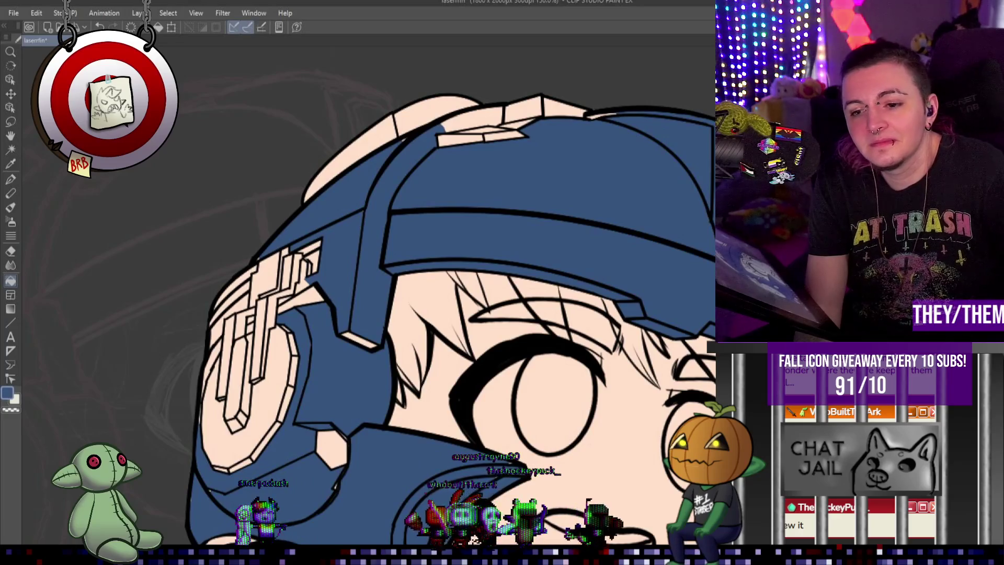
pyautogui.scroll(-5, 366, 293)
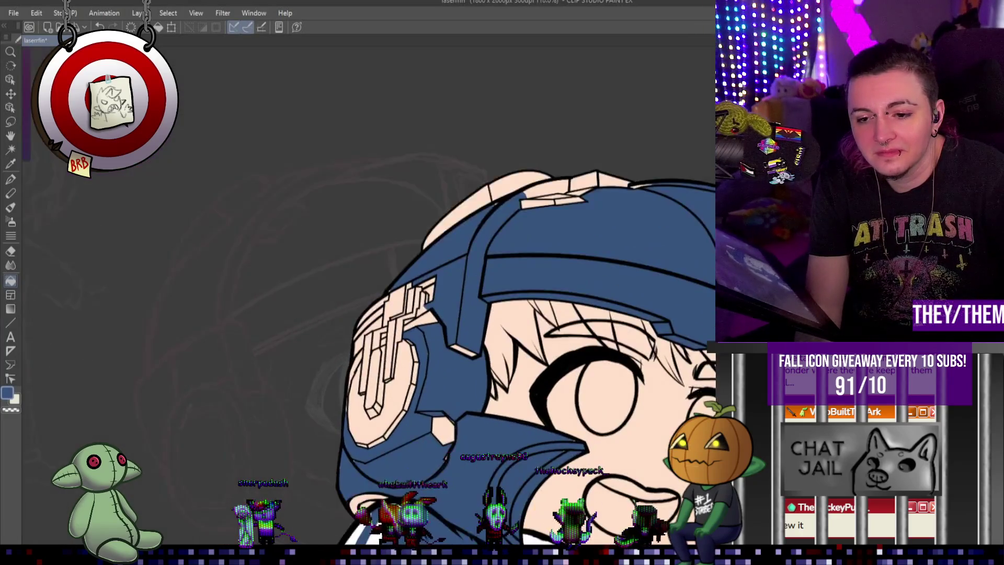
pyautogui.scroll(5, 523, 314)
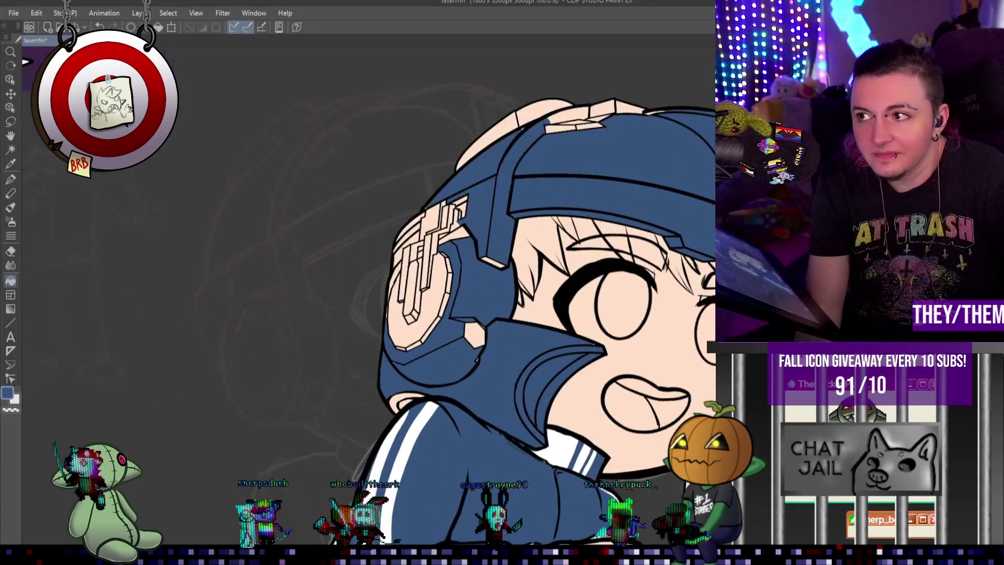
pyautogui.scroll(2, 701, 418)
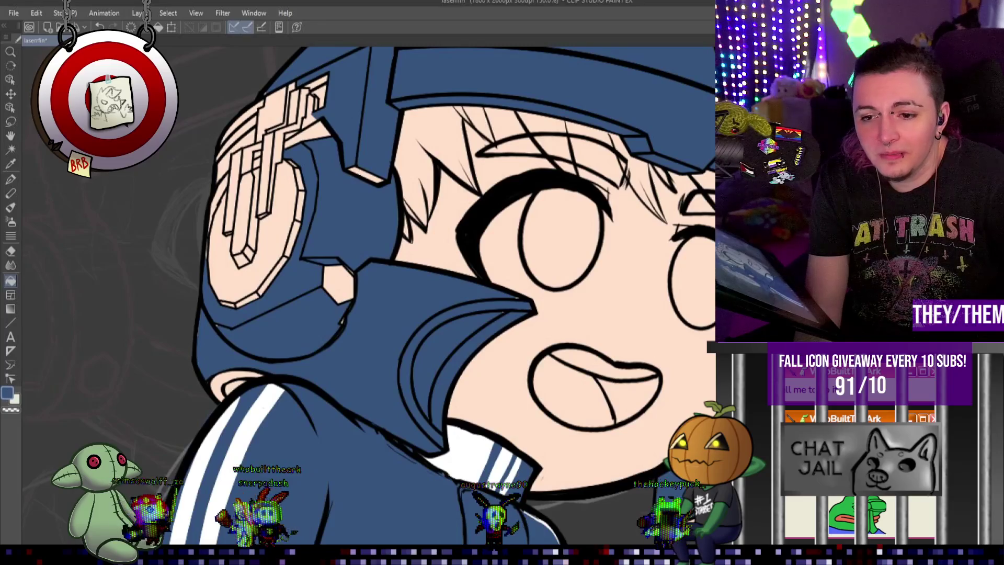
pyautogui.scroll(-3, 366, 293)
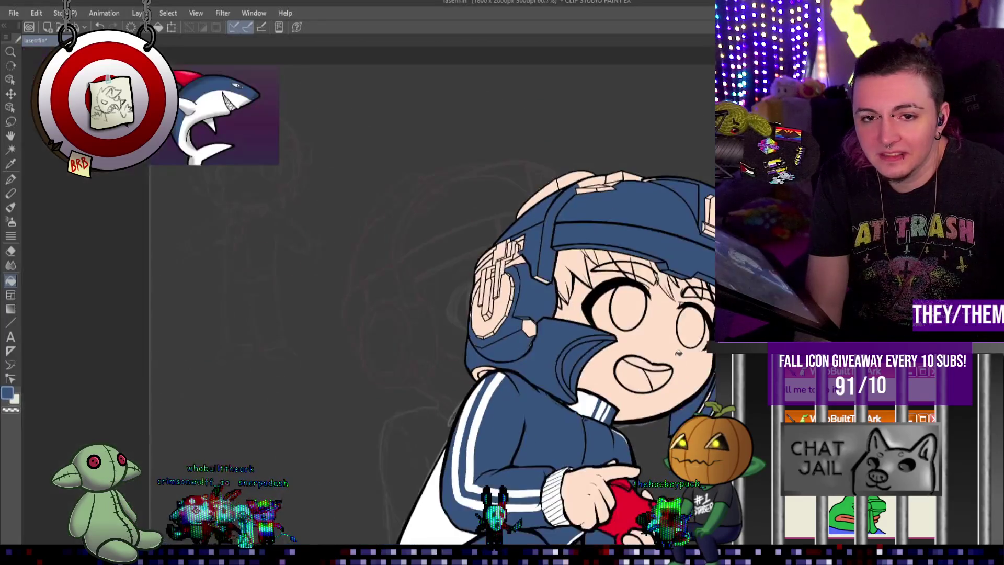
pyautogui.scroll(4, 490, 269)
pyautogui.click(488, 276)
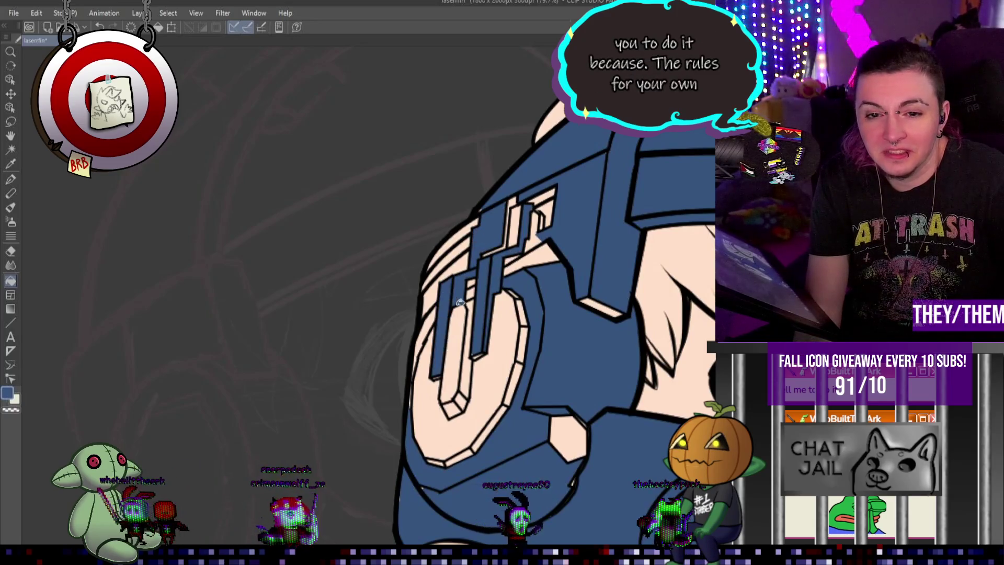
pyautogui.click(434, 322)
pyautogui.click(540, 260)
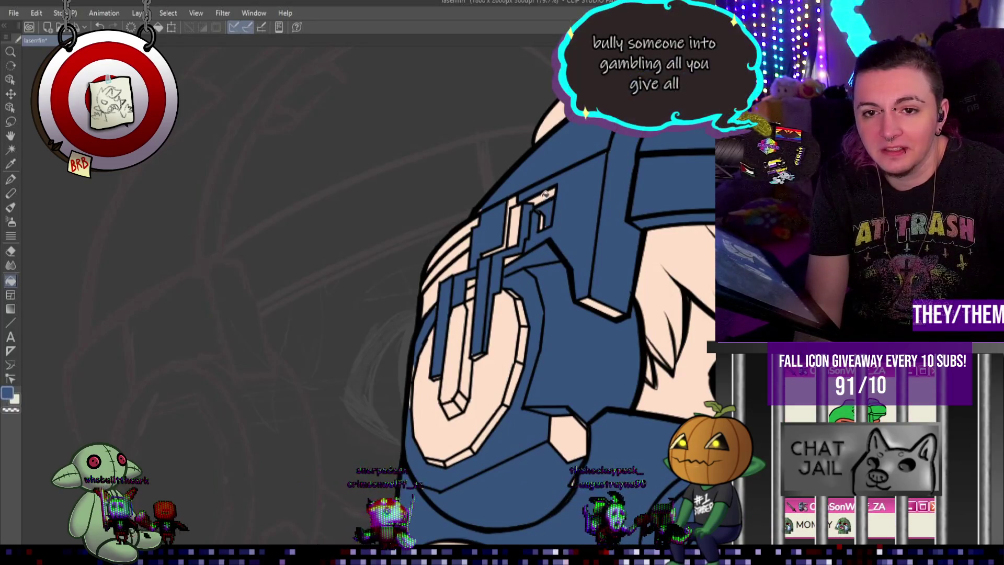
pyautogui.click(511, 204)
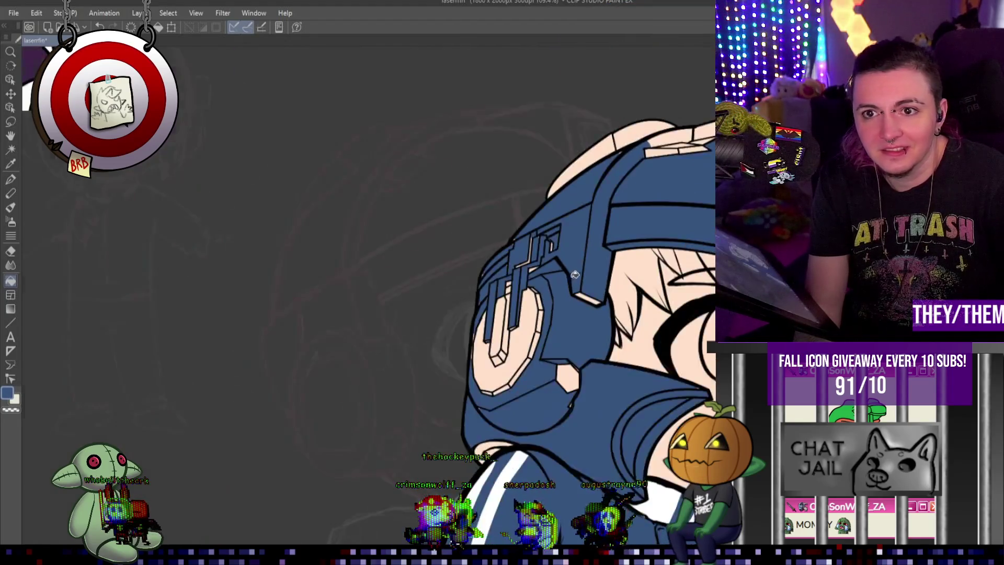
# Rotate the canvas and fill the remaining skin-coloured gaps at the helmet top blue.
pyautogui.moveTo(445, 292); pyautogui.dragTo(626, 208)
pyautogui.scroll(2, 642, 256)
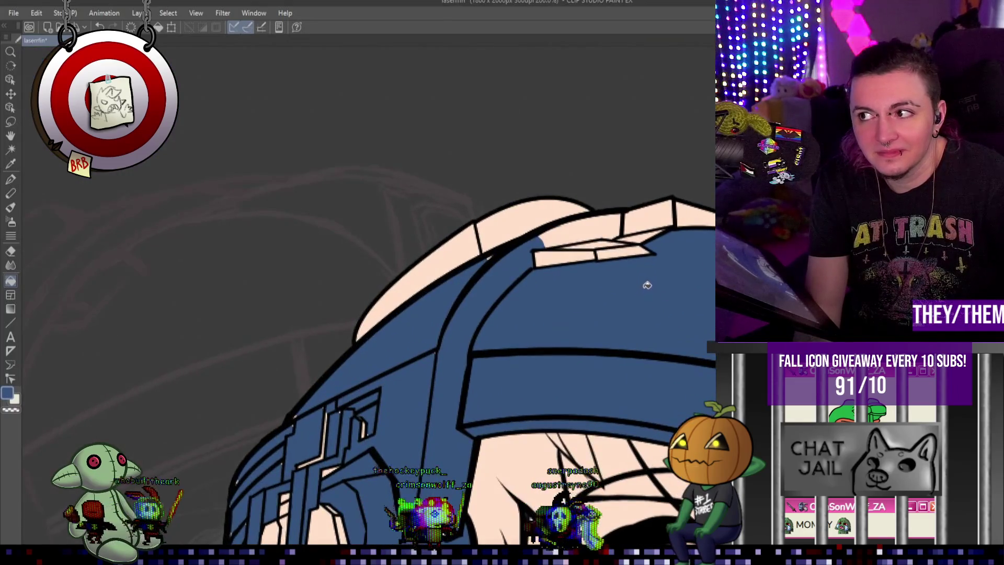
pyautogui.click(684, 215)
pyautogui.click(651, 223)
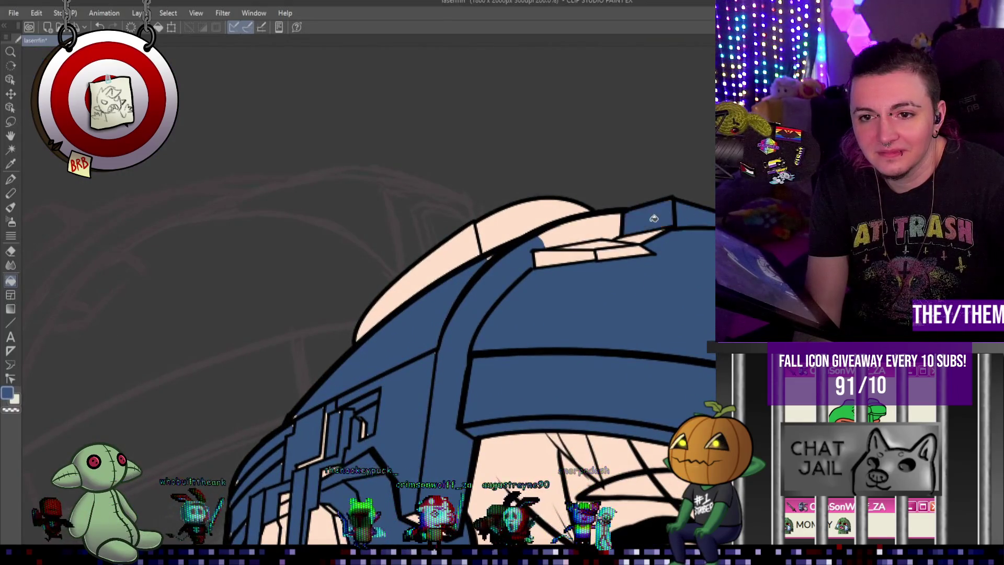
pyautogui.click(637, 248)
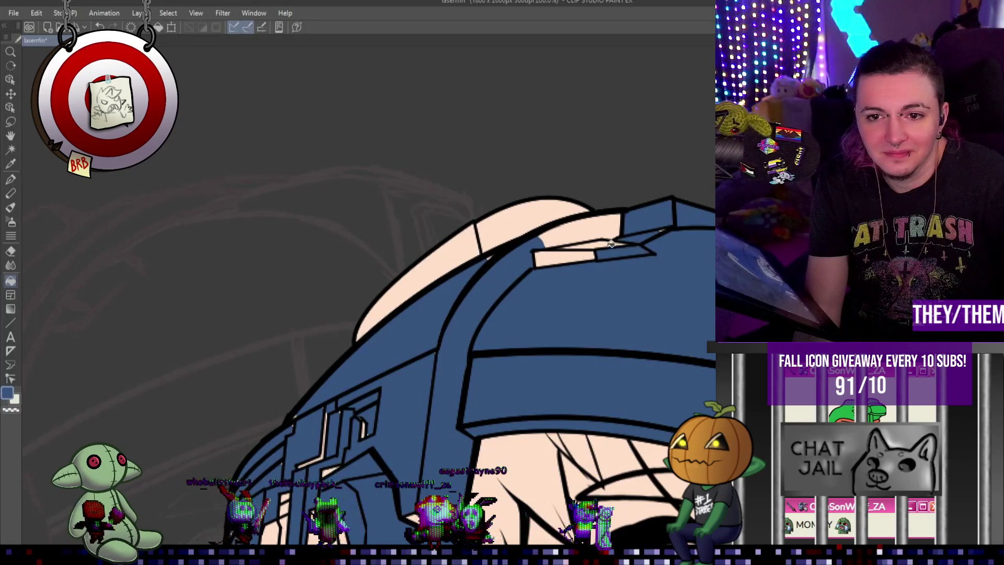
pyautogui.click(581, 225)
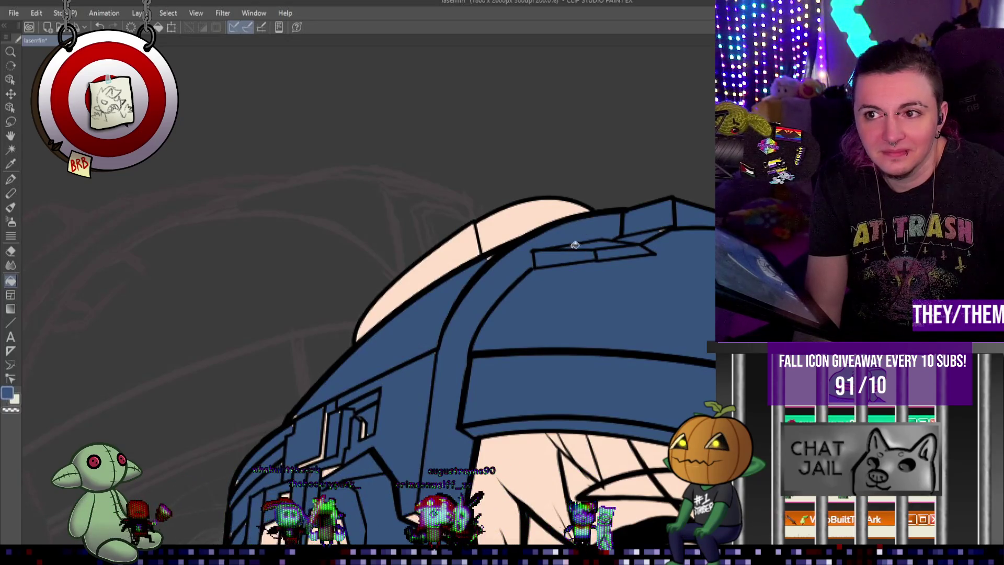
pyautogui.click(528, 217)
pyautogui.click(452, 244)
pyautogui.scroll(-5, 489, 257)
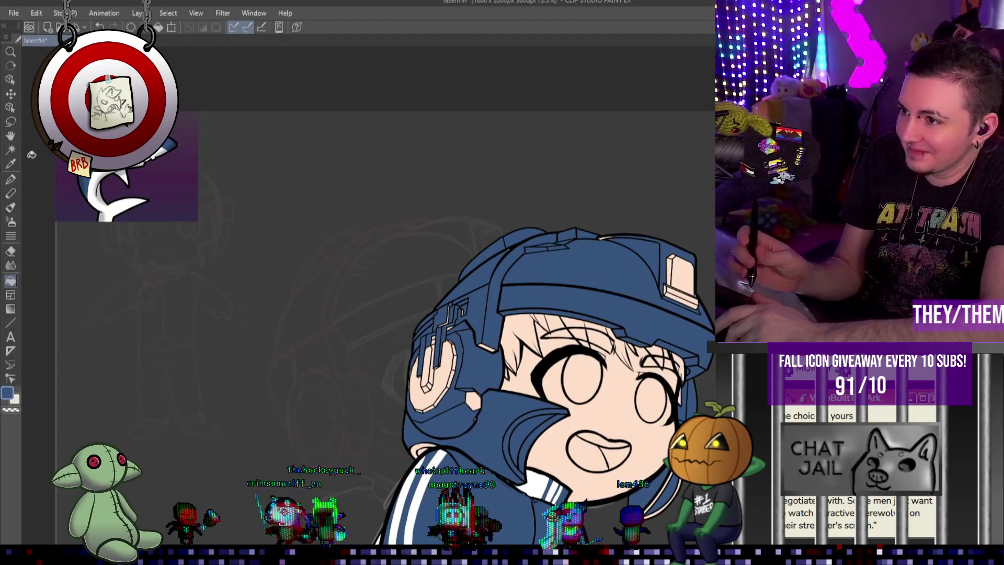
# Switch to the Pen tool with the P shortcut.
pyautogui.press('p')
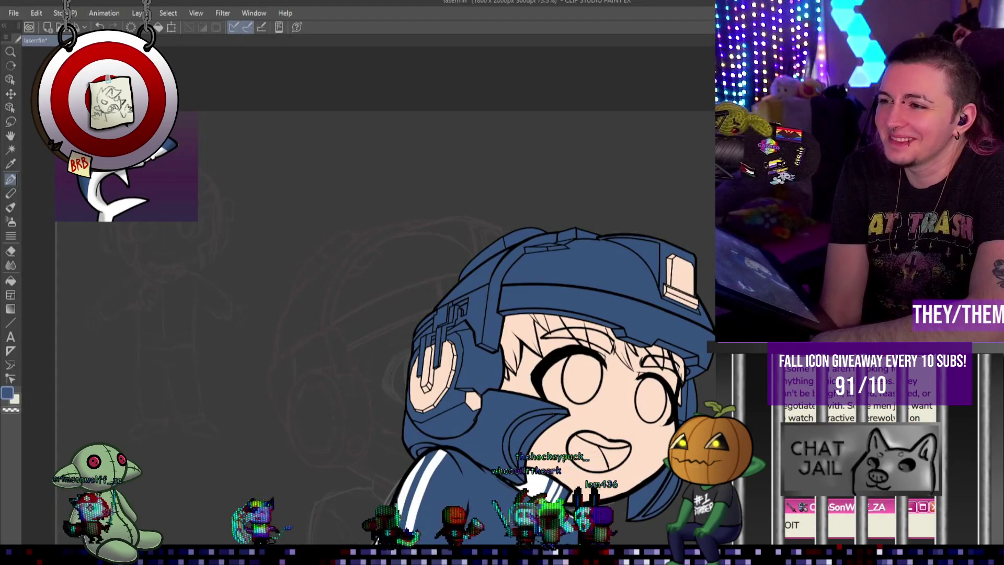
# Shrink and restore the pen size, zoom around the canvas, and set red as the drawing colour.
pyautogui.scroll(2, 473, 403)
pyautogui.scroll(2, 473, 403)
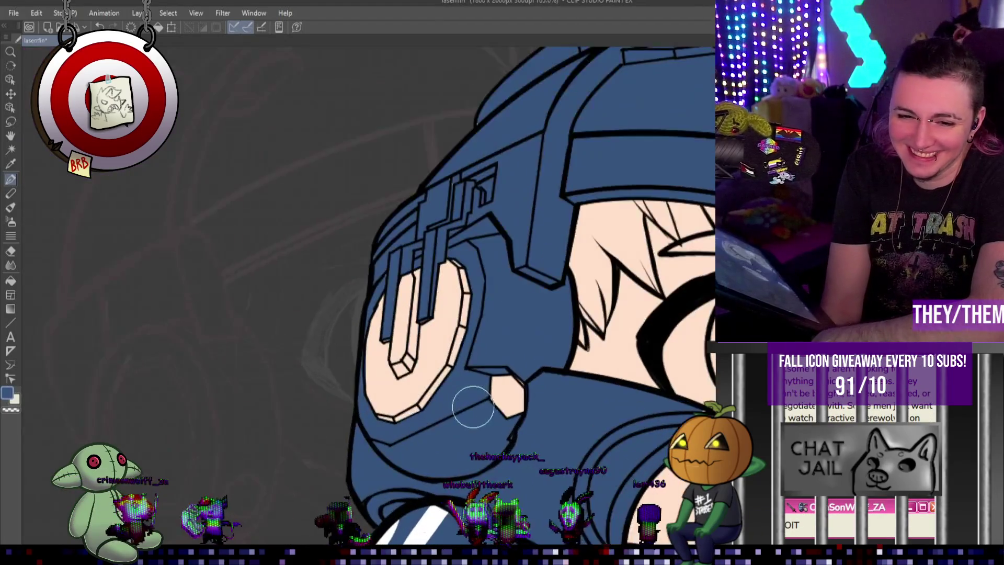
pyautogui.scroll(2, 472, 404)
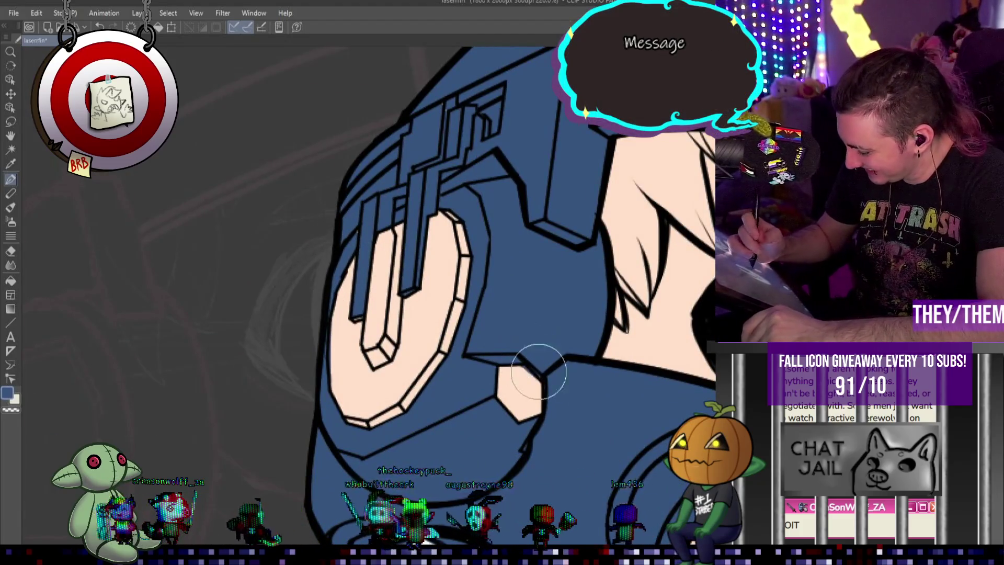
pyautogui.press('[')
pyautogui.press('[')
pyautogui.press('[')
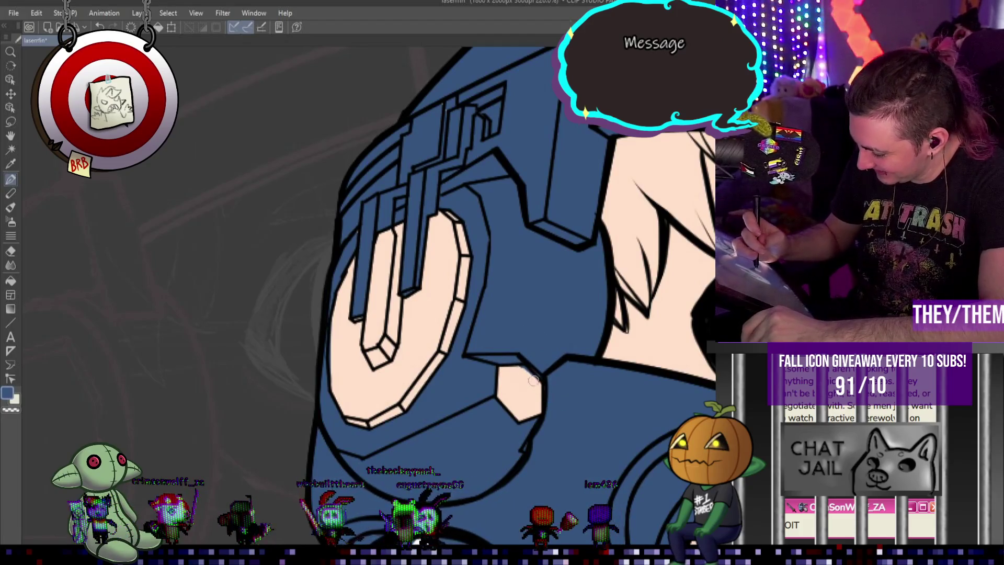
pyautogui.press(']')
pyautogui.press(']')
pyautogui.press(']')
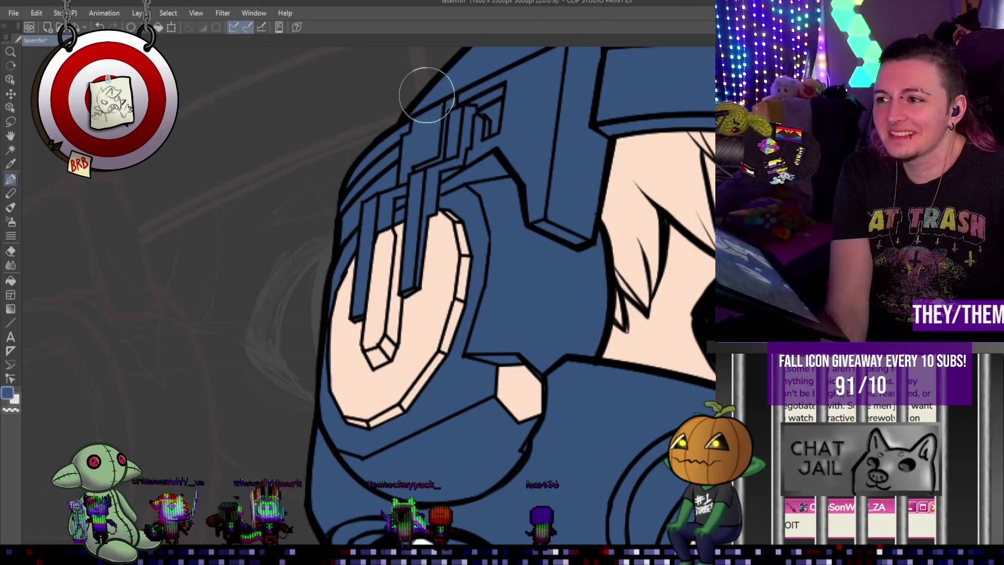
pyautogui.scroll(-5, 432, 119)
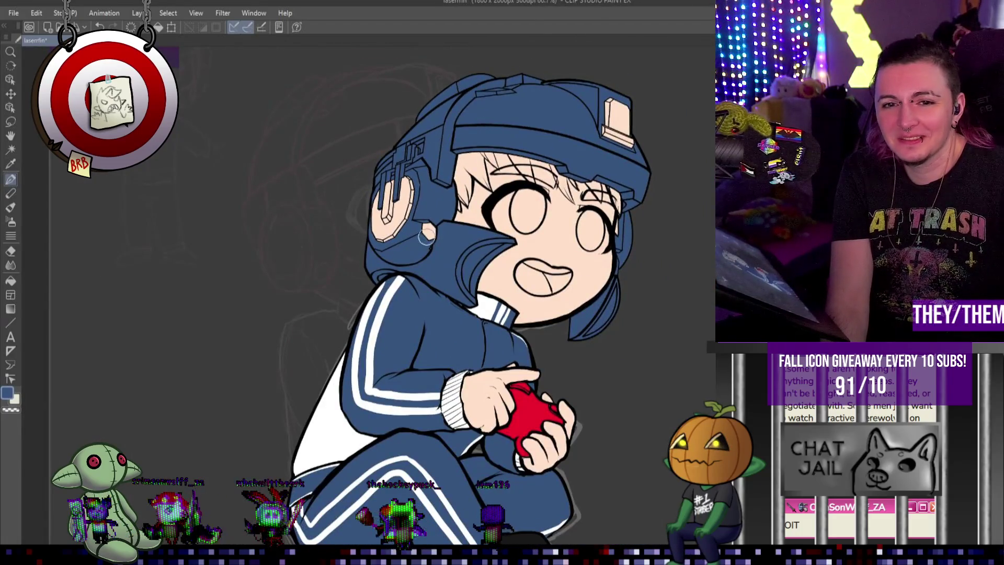
pyautogui.scroll(-2, 432, 119)
pyautogui.scroll(1, 293, 105)
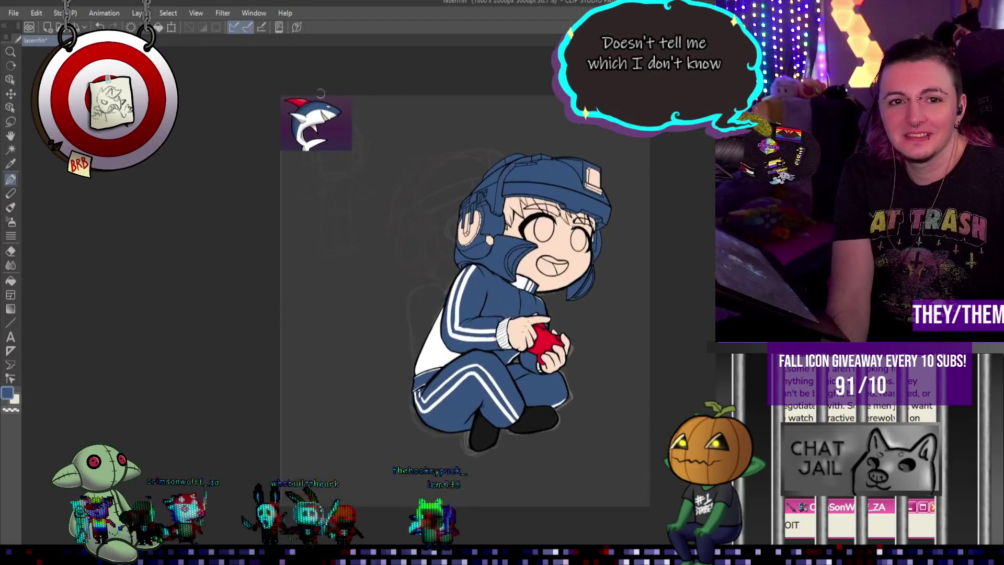
pyautogui.scroll(2, 293, 104)
pyautogui.scroll(-1, 537, 254)
pyautogui.scroll(2, 537, 254)
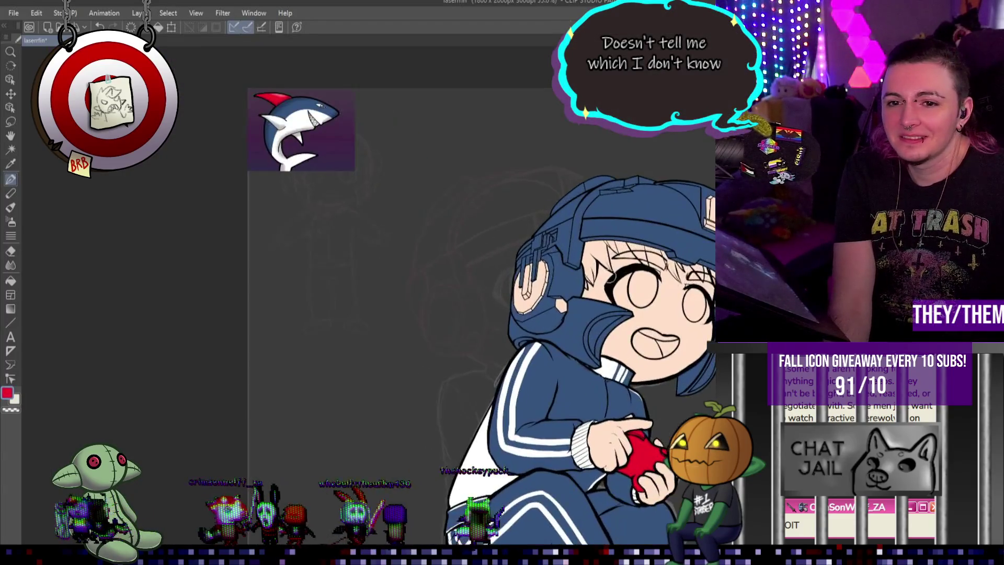
pyautogui.scroll(2, 538, 253)
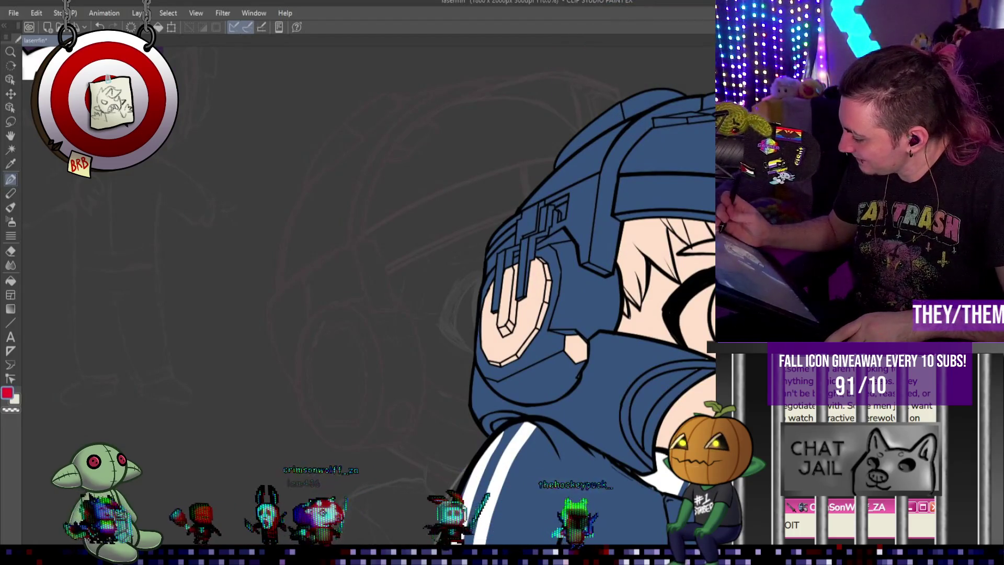
# Paint a short red stroke on the peach headphone earpiece.
pyautogui.moveTo(505, 295); pyautogui.dragTo(505, 301)
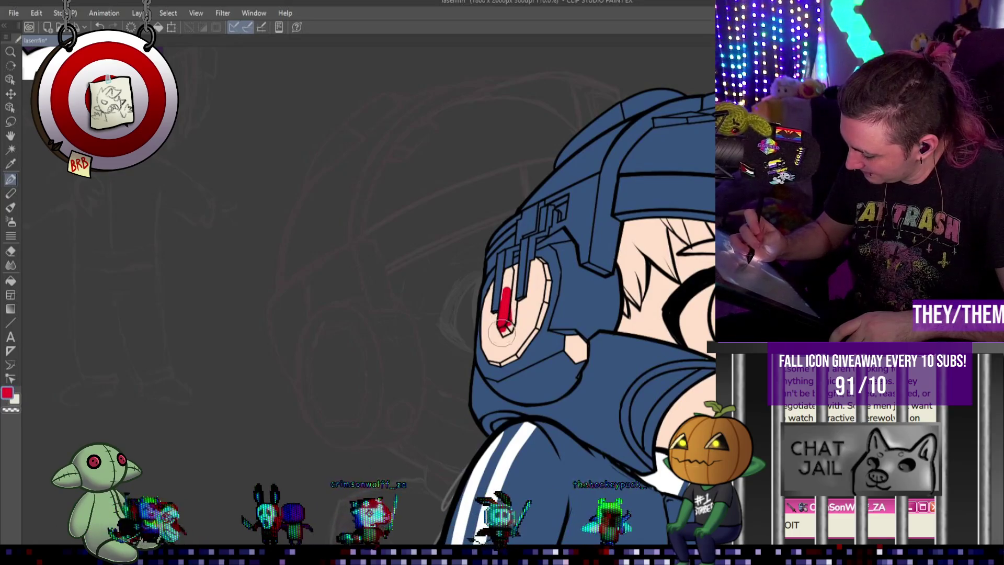